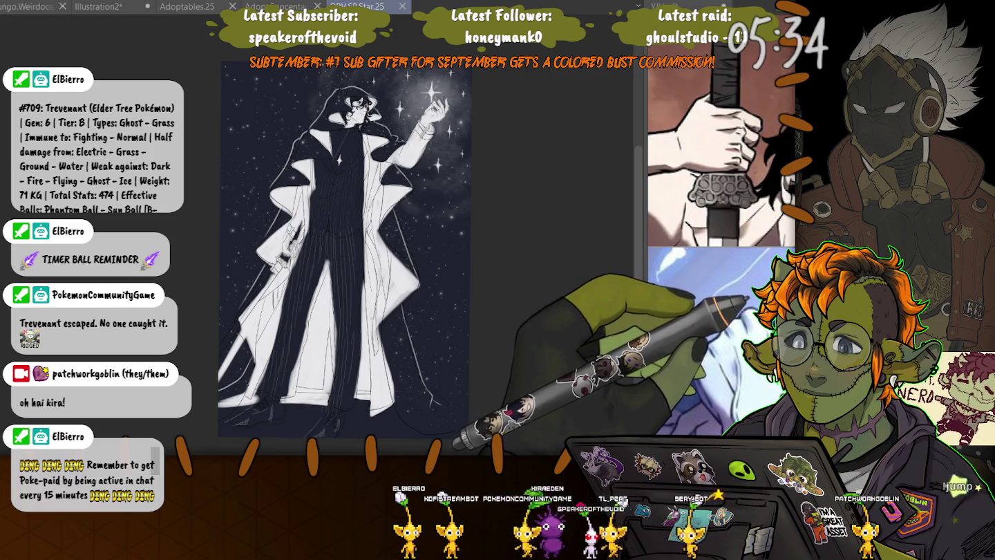
# - Redraw a pinstripe down the dark suit trousers with the pen
pyautogui.moveTo(324, 290); pyautogui.dragTo(329, 388)
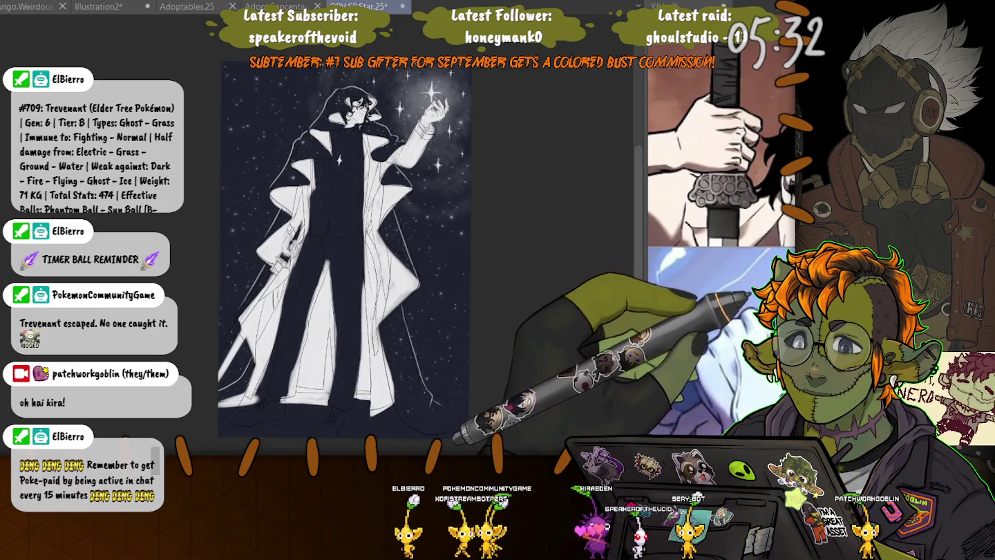
pyautogui.scroll(2, 339, 263)
pyautogui.scroll(2, 339, 262)
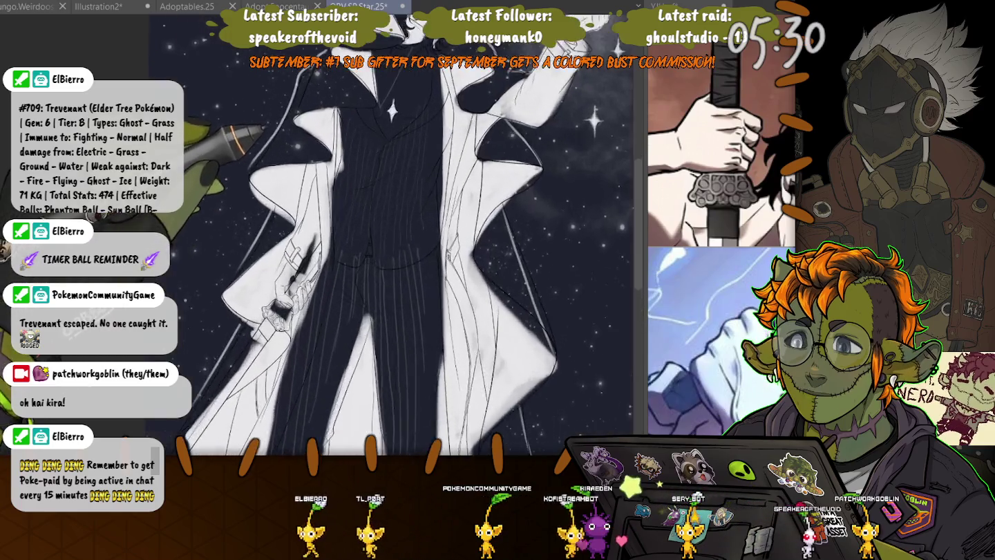
pyautogui.scroll(2, 339, 263)
pyautogui.scroll(2, 339, 264)
pyautogui.scroll(2, 338, 263)
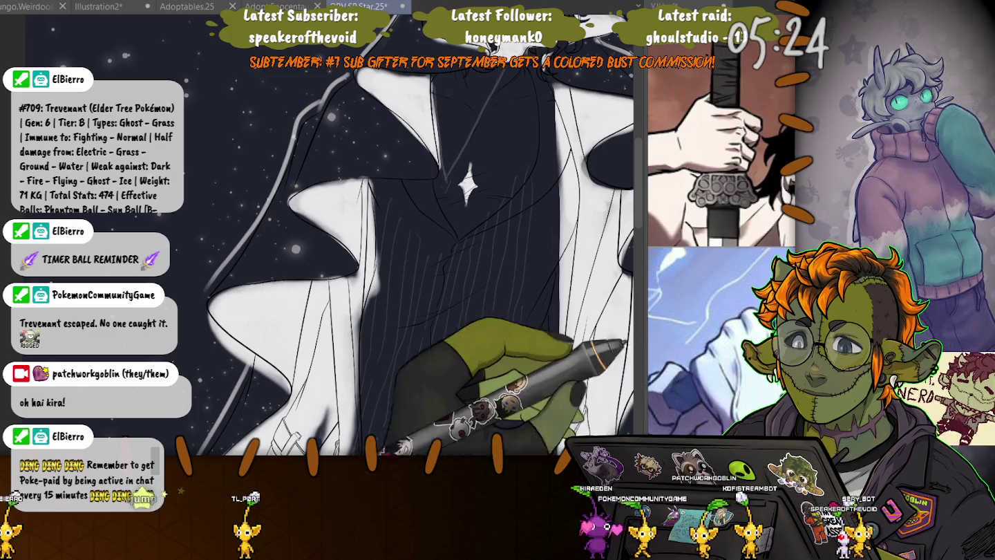
pyautogui.scroll(1, 338, 263)
pyautogui.scroll(-1, 339, 208)
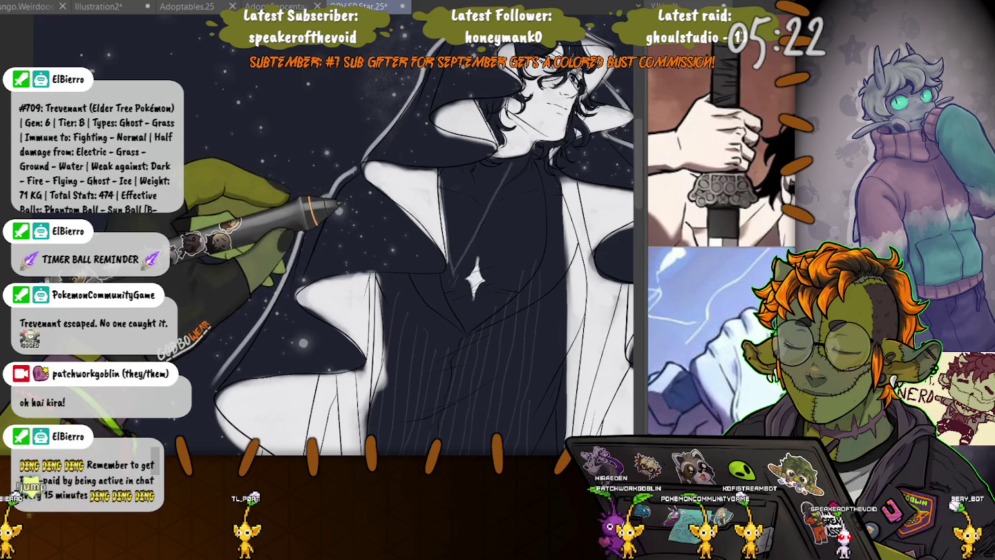
pyautogui.scroll(-2, 388, 264)
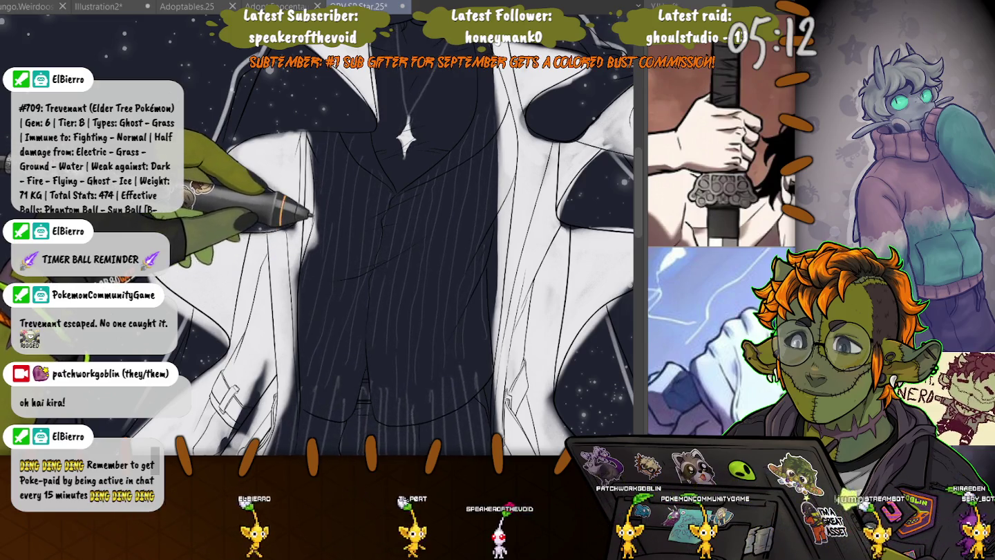
pyautogui.scroll(-10, 318, 234)
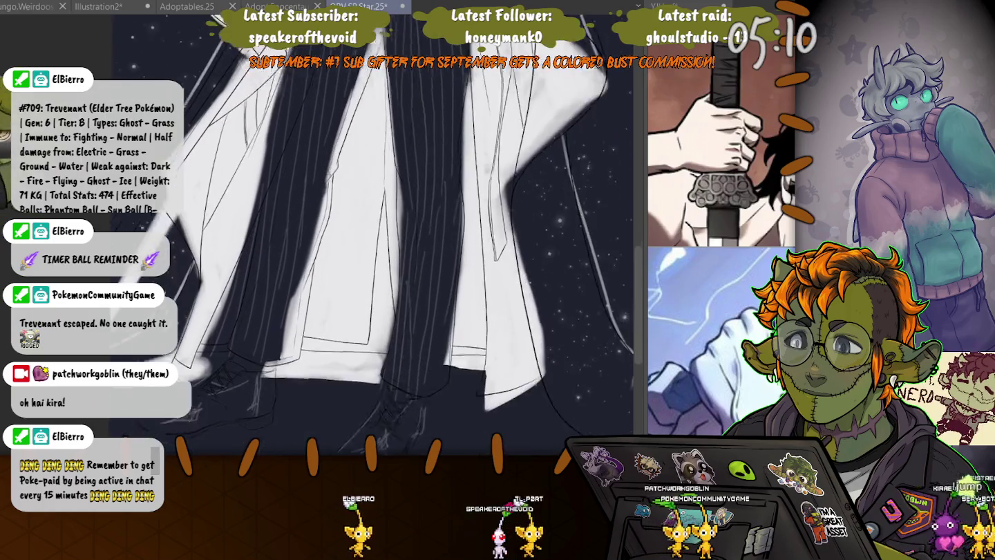
# - Undo the two unwanted edits to the white coat's hem near the legs
pyautogui.hotkey('ctrl', 'z')
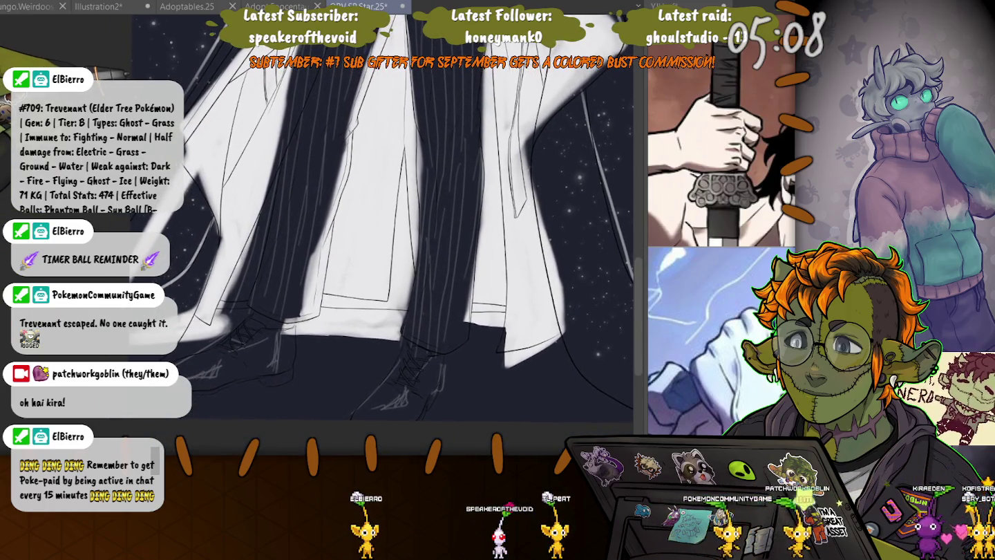
pyautogui.hotkey('ctrl', 'z')
pyautogui.scroll(5, 318, 235)
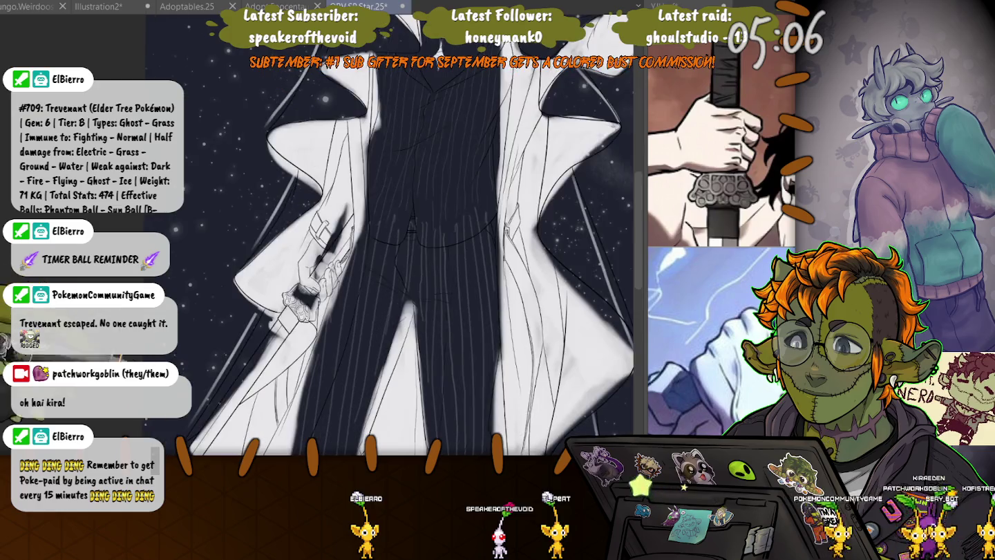
# - Redo to bring the pinstripes back on the dark suit
pyautogui.hotkey('ctrl', 'y')
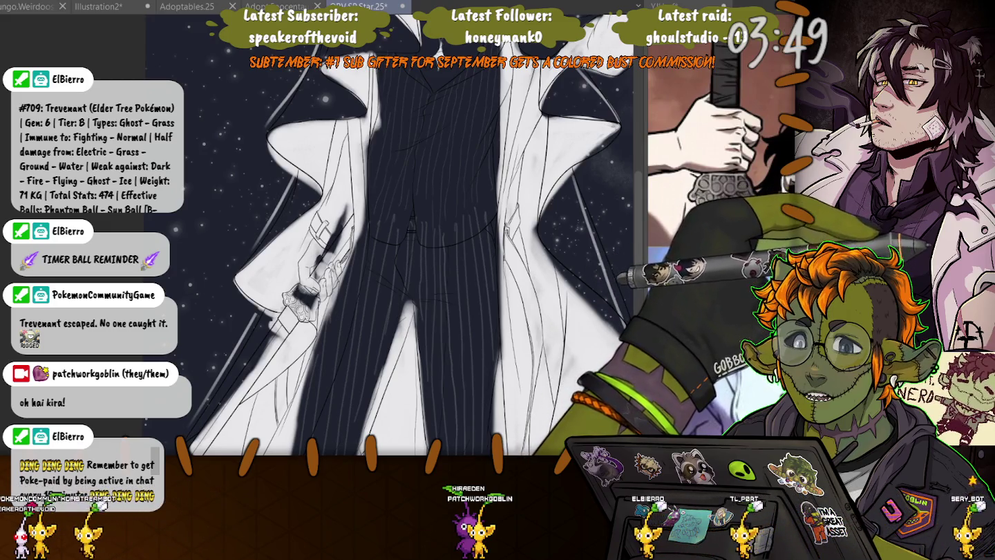
# - Show the Sub Tool and Layer palettes beside the canvas again
pyautogui.press('Tab')
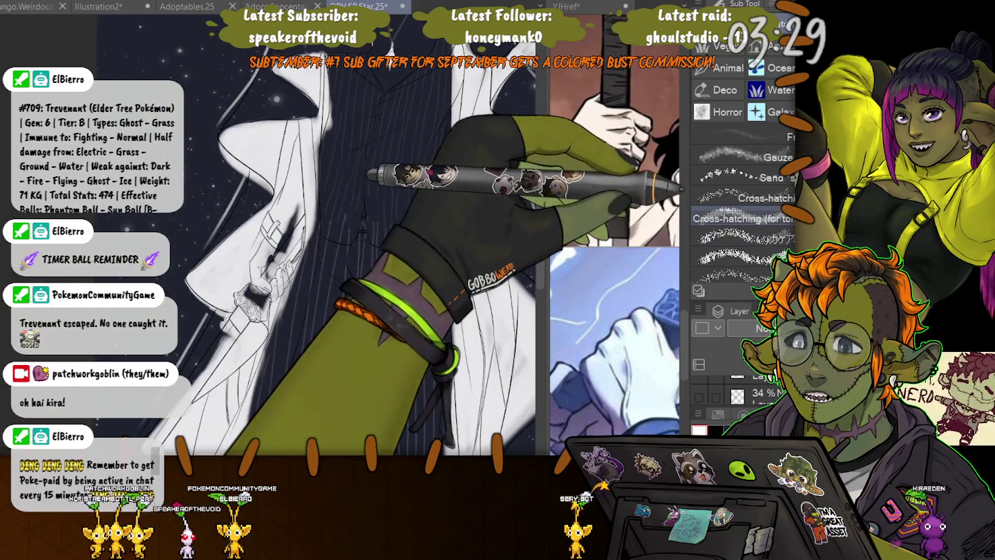
# - Test a cross-hatching brush with fine and bold strokes on the suit, undoing the bold one
pyautogui.scroll(-3, 744, 207)
pyautogui.click(743, 217)
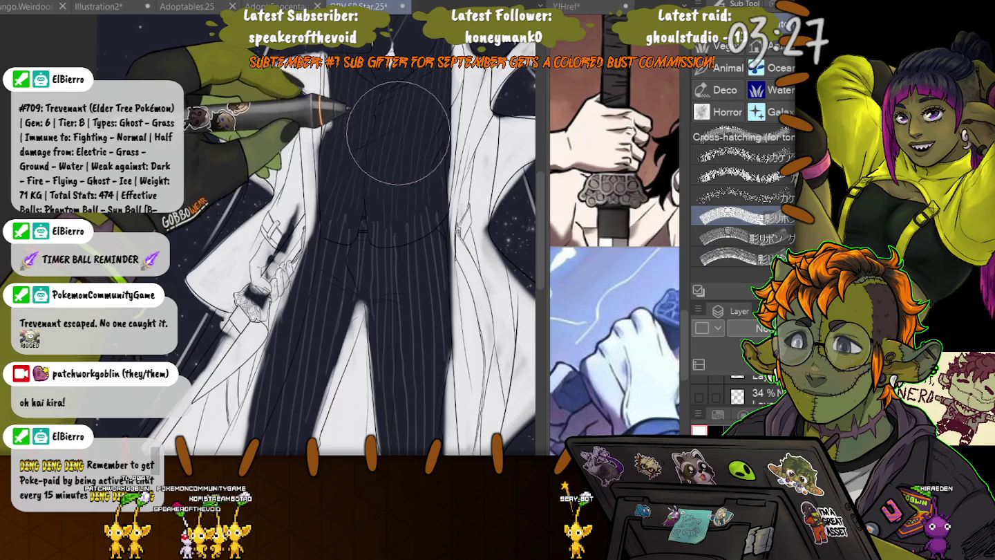
pyautogui.moveTo(400, 139); pyautogui.dragTo(401, 346)
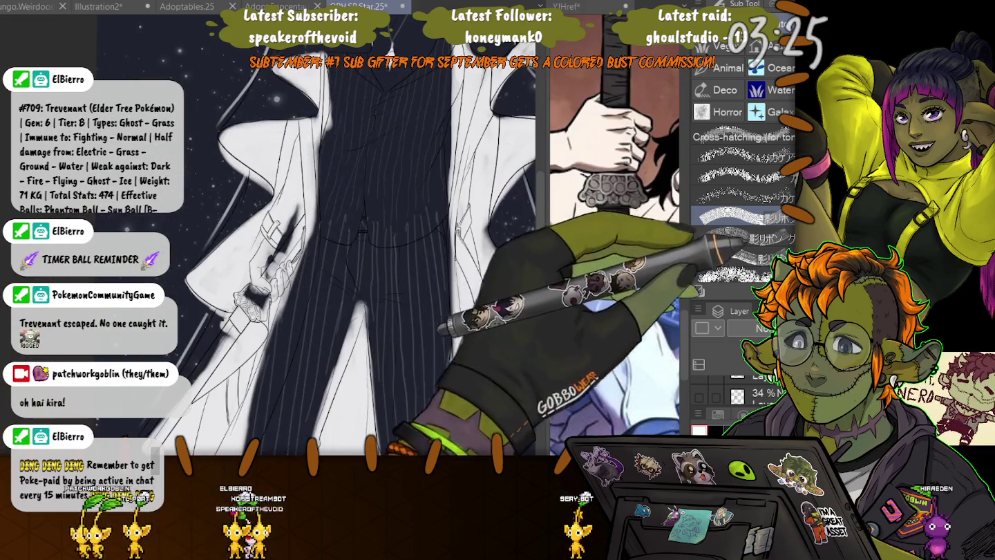
pyautogui.moveTo(387, 111); pyautogui.dragTo(390, 357)
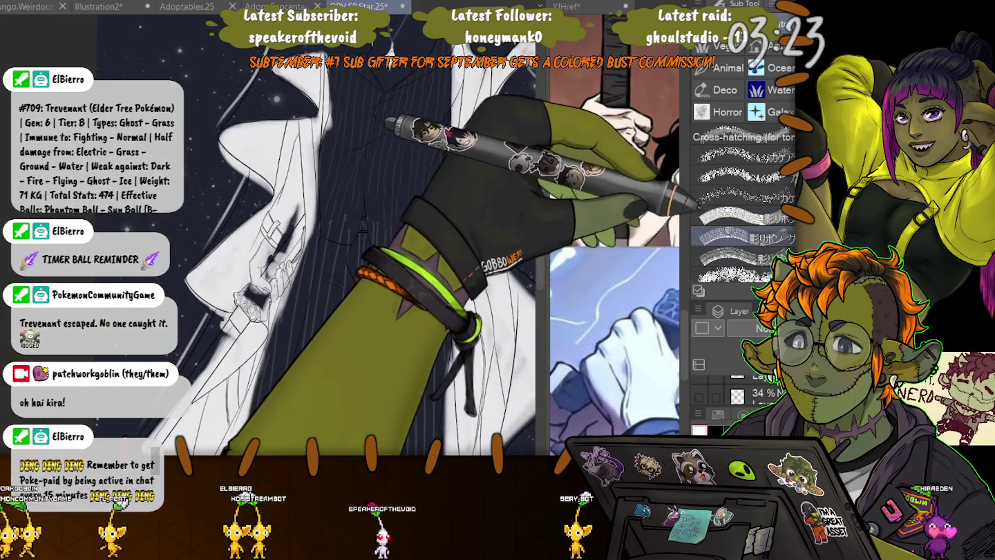
pyautogui.hotkey('ctrl', 'z')
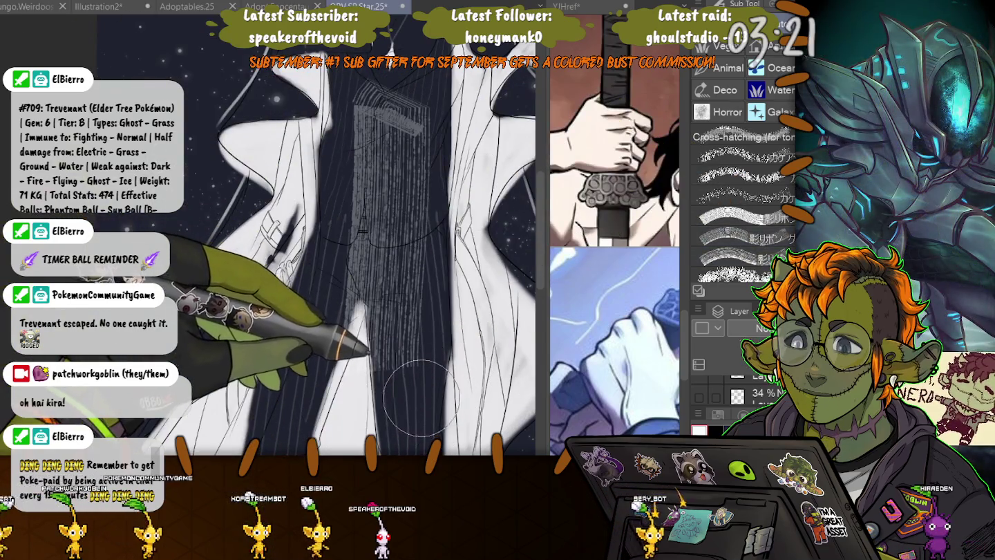
# - Try two more stripe brushes on the suit, discarding each trial, then switch tools for filling
pyautogui.click(742, 237)
pyautogui.moveTo(373, 118); pyautogui.dragTo(371, 366)
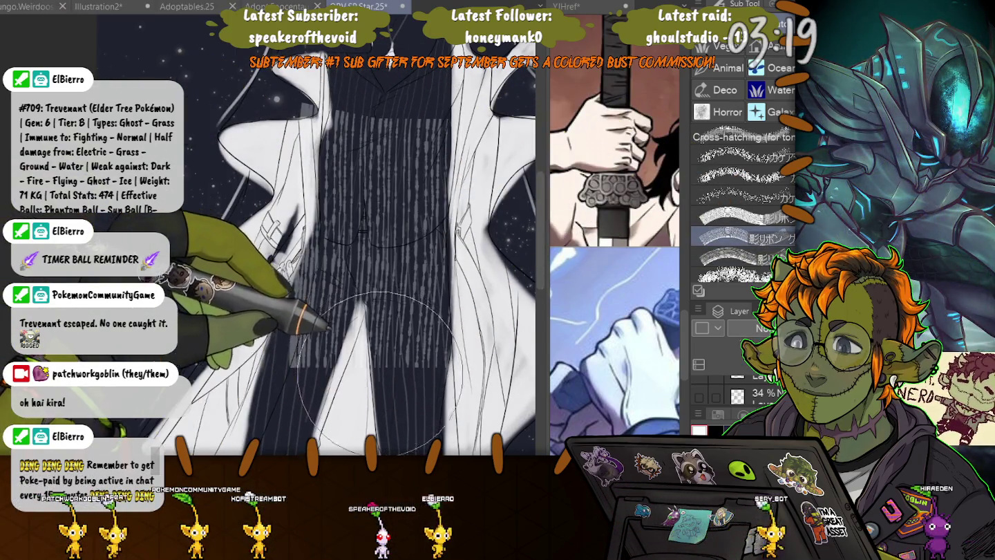
pyautogui.hotkey('ctrl', 'z')
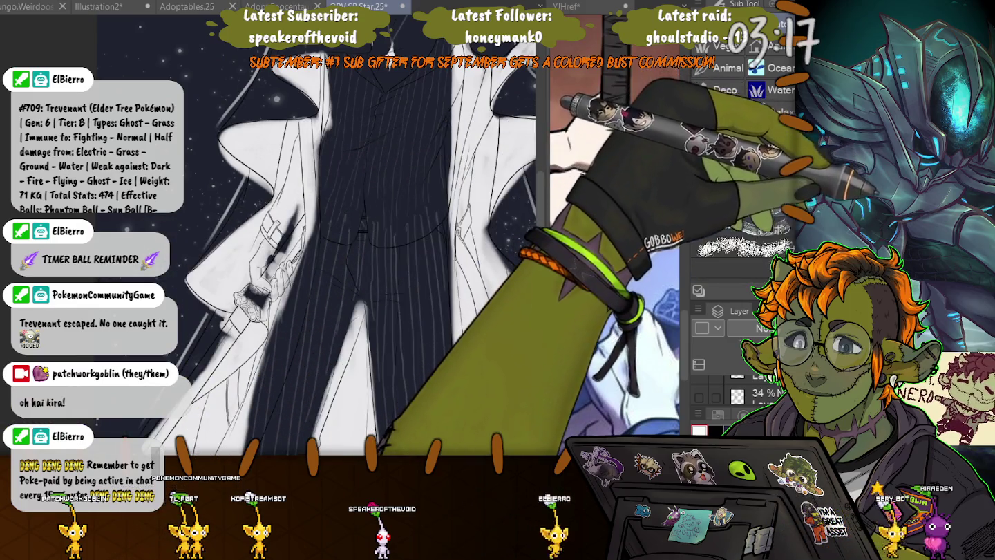
pyautogui.click(743, 154)
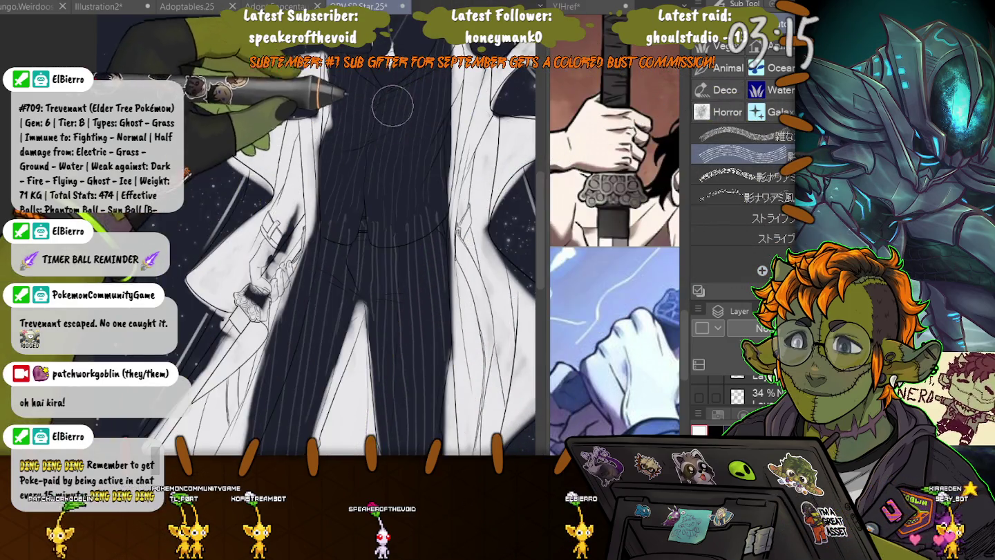
pyautogui.moveTo(391, 106); pyautogui.dragTo(377, 376)
pyautogui.hotkey('ctrl', 'z')
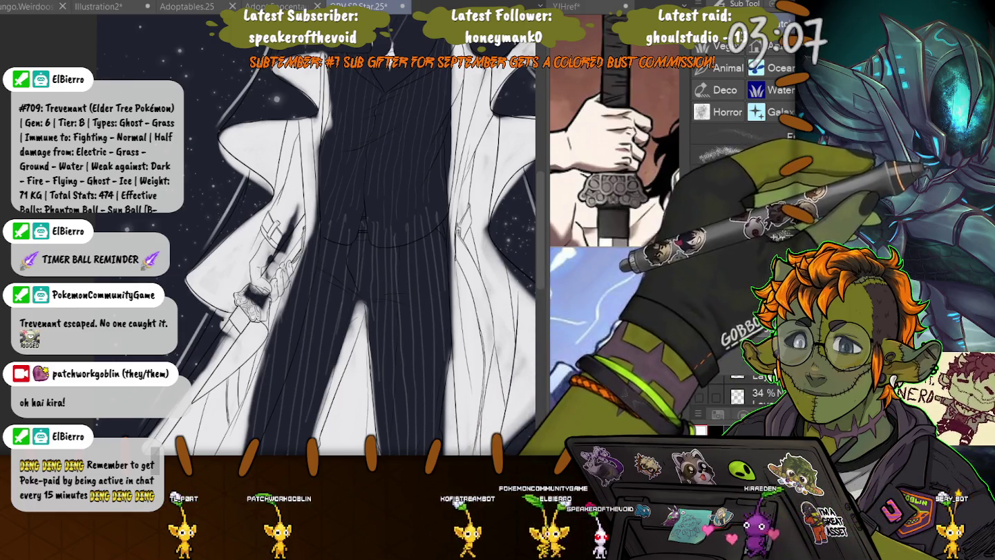
pyautogui.press('b')
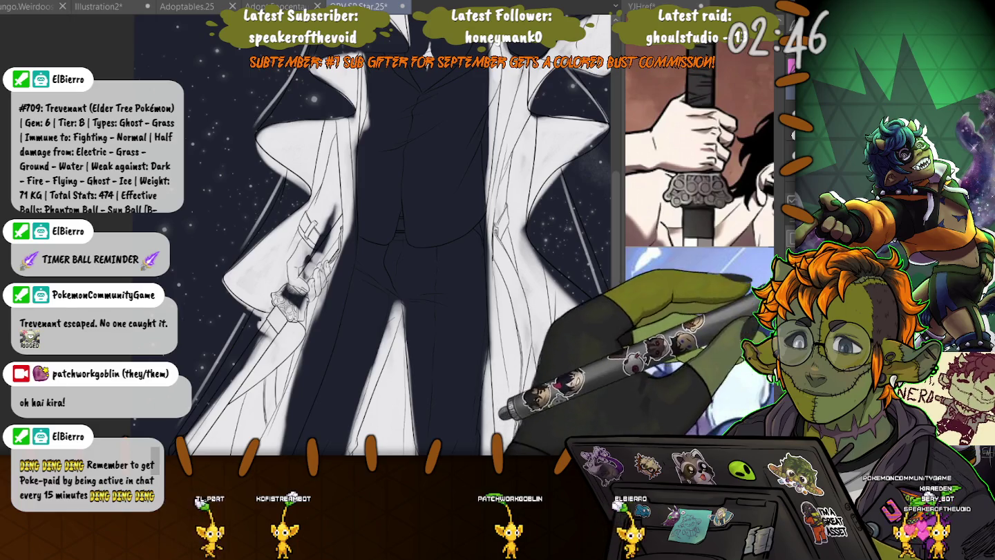
pyautogui.moveTo(433, 310); pyautogui.dragTo(457, 442)
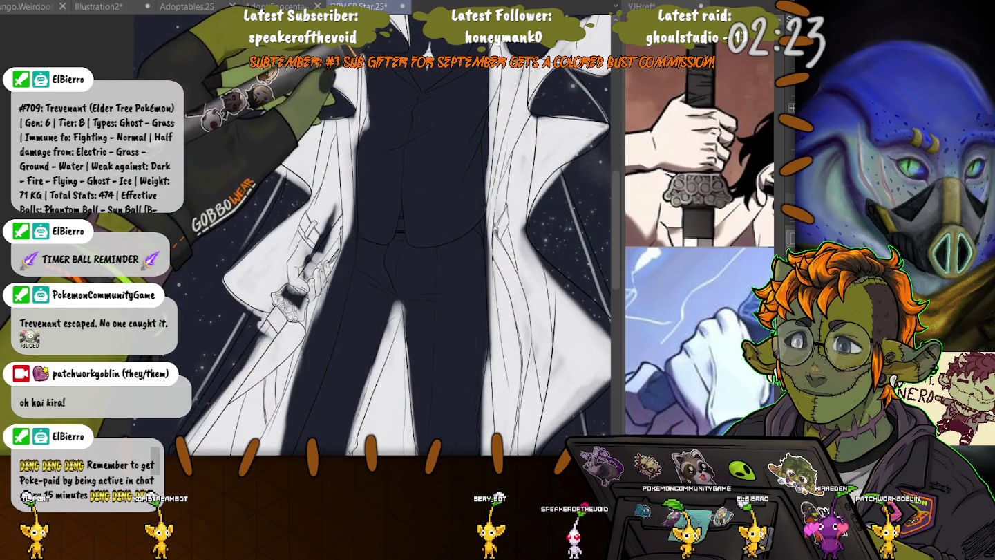
pyautogui.scroll(-2, 380, 248)
# - Zoom into the torso and draw two white vertical pinstripes down the suit's centre
pyautogui.scroll(-5, 484, 235)
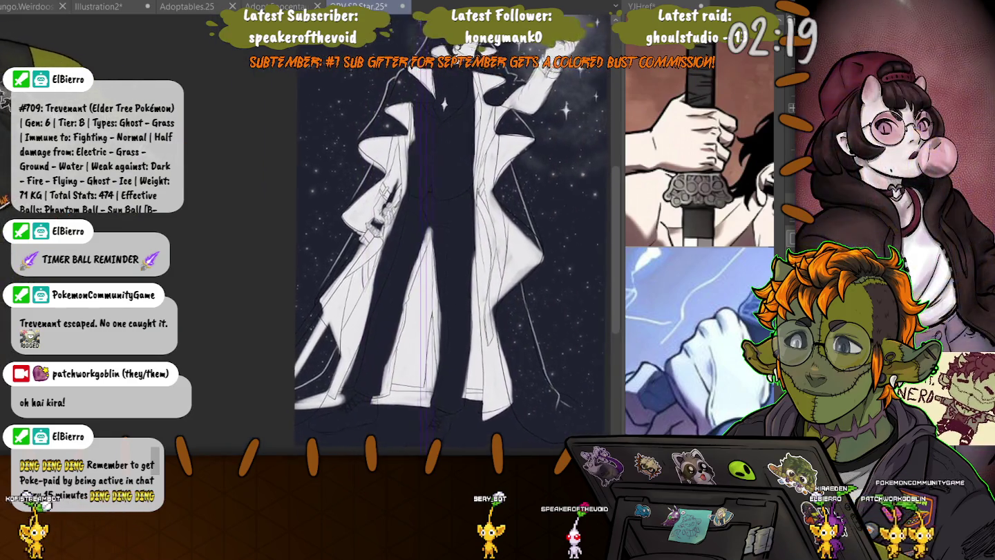
pyautogui.moveTo(483, 234); pyautogui.dragTo(404, 263)
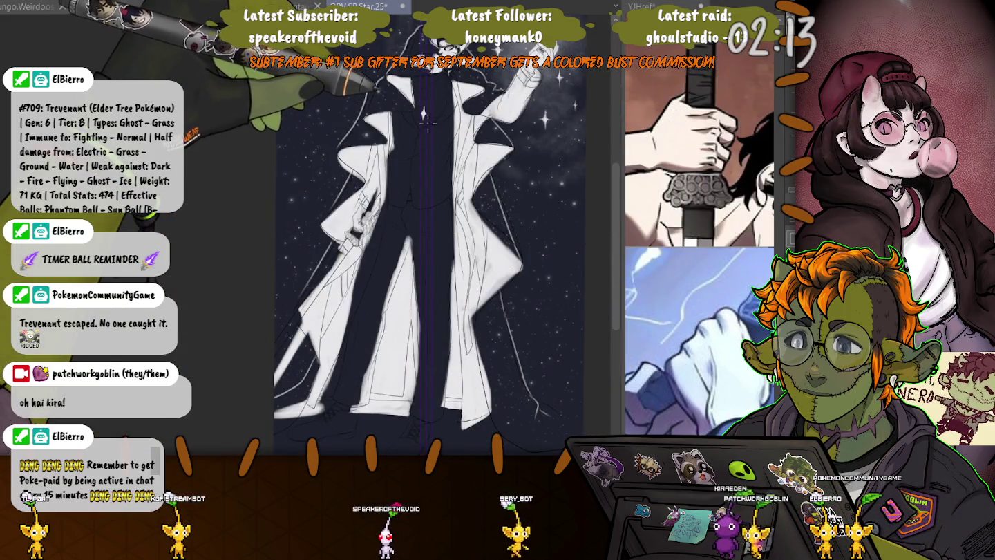
pyautogui.scroll(2, 427, 123)
pyautogui.scroll(2, 428, 131)
pyautogui.scroll(2, 432, 141)
pyautogui.scroll(1, 435, 153)
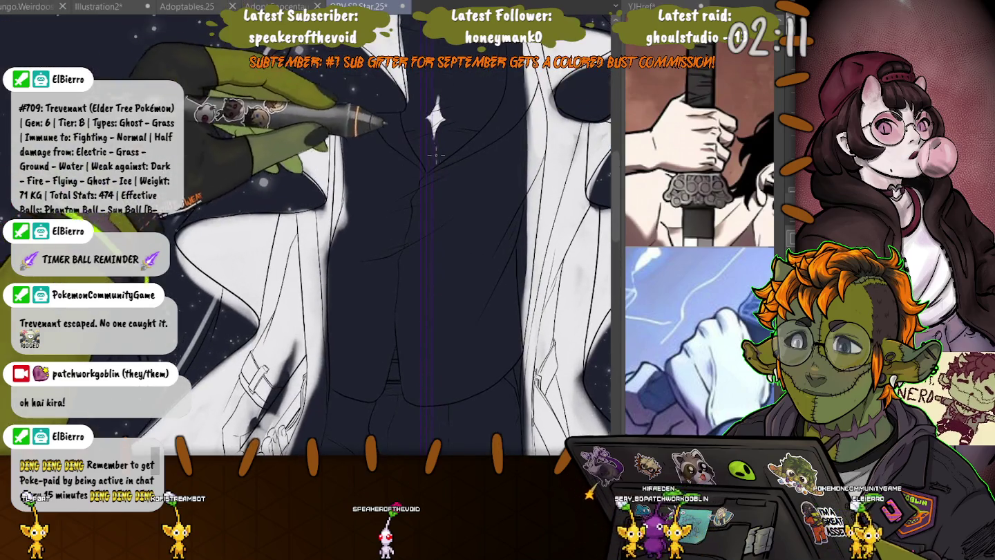
pyautogui.moveTo(432, 164)
pyautogui.mouseDown()
pyautogui.moveTo(434, 435)
pyautogui.moveTo(439, 73)
pyautogui.mouseUp()
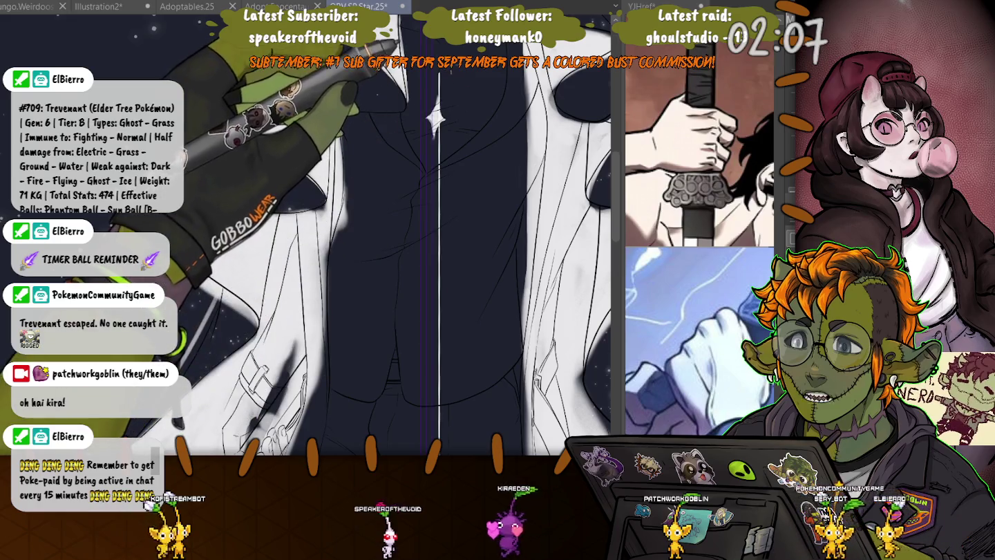
pyautogui.moveTo(449, 453); pyautogui.dragTo(450, 71)
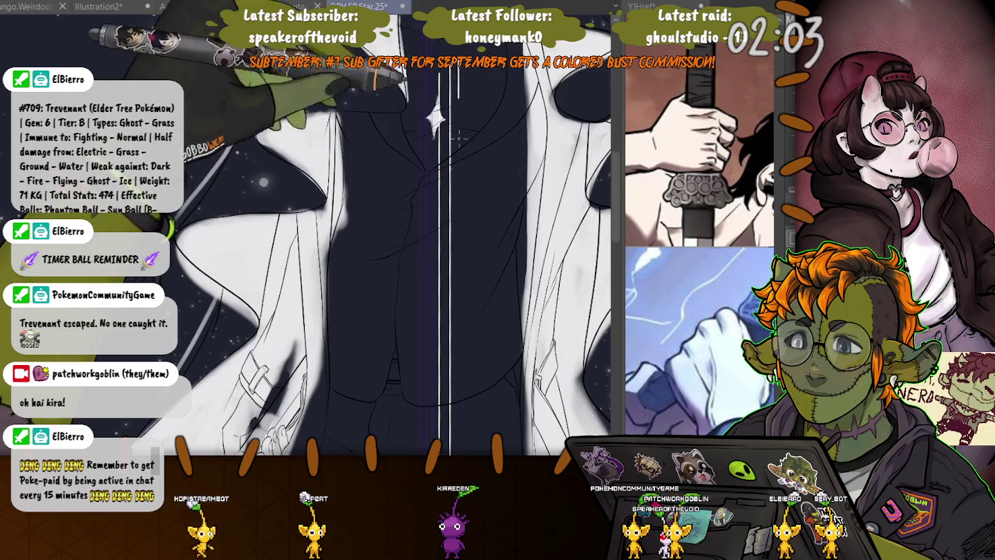
# - Add a third pinstripe, erase the stripes' lower ends, and lasso-select all three
pyautogui.moveTo(462, 72); pyautogui.dragTo(463, 452)
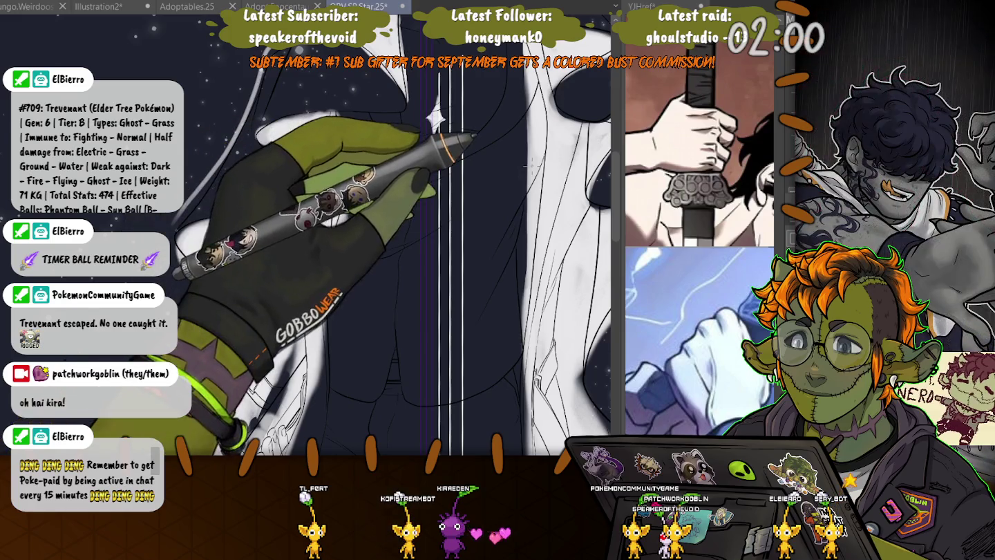
pyautogui.moveTo(435, 449); pyautogui.dragTo(466, 357)
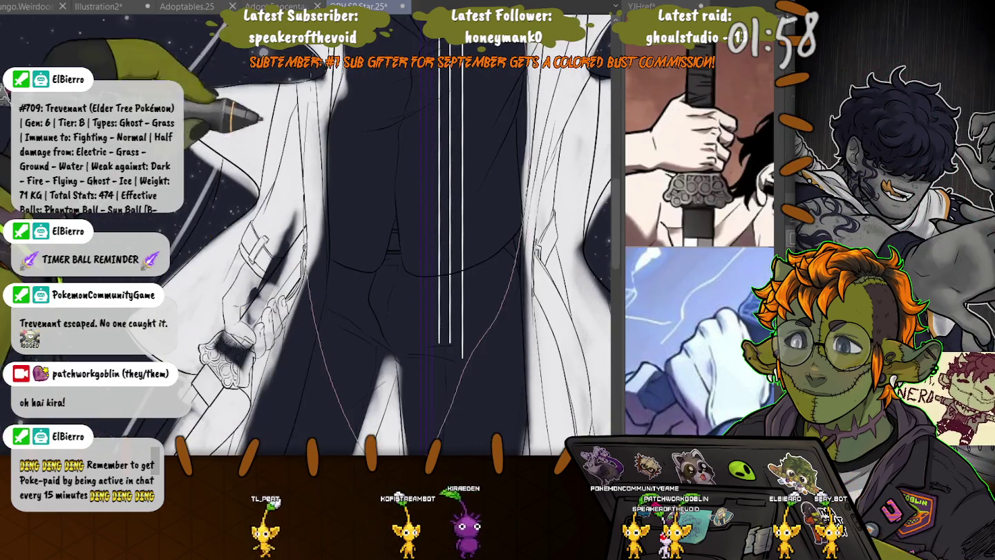
pyautogui.moveTo(526, 228); pyautogui.dragTo(311, 290)
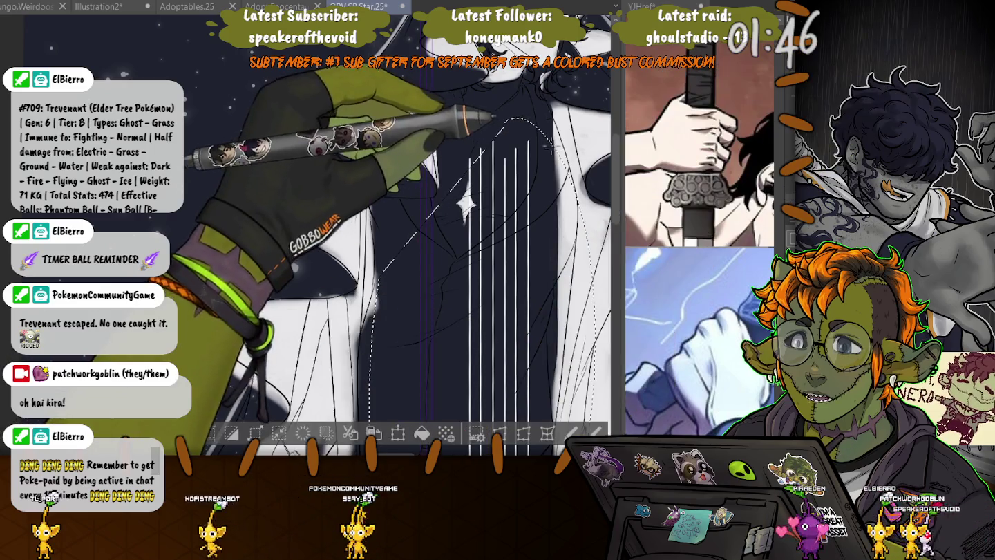
# - Spread copies of the selected stripes evenly across the suit's full width, then deselect
pyautogui.moveTo(498, 277); pyautogui.dragTo(463, 179)
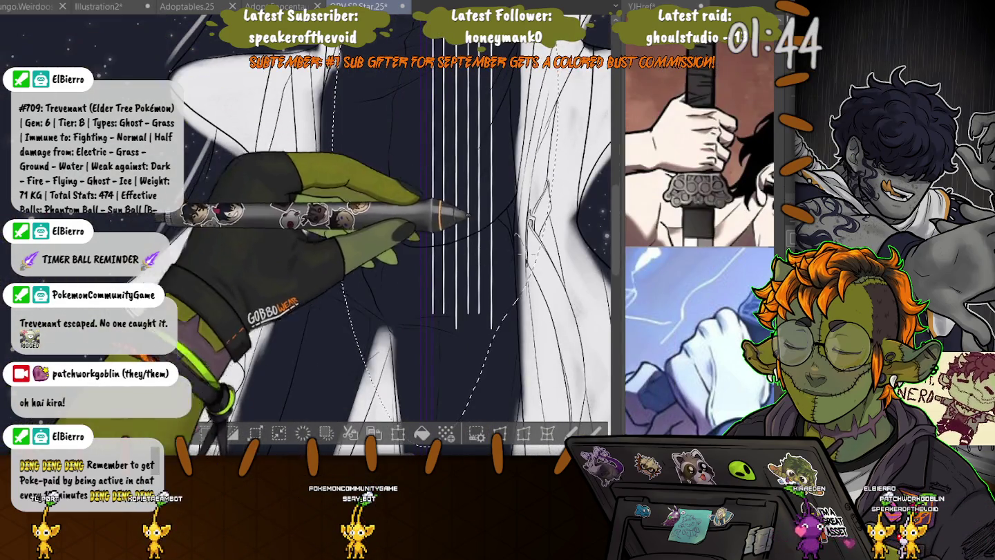
pyautogui.moveTo(467, 216); pyautogui.dragTo(562, 178)
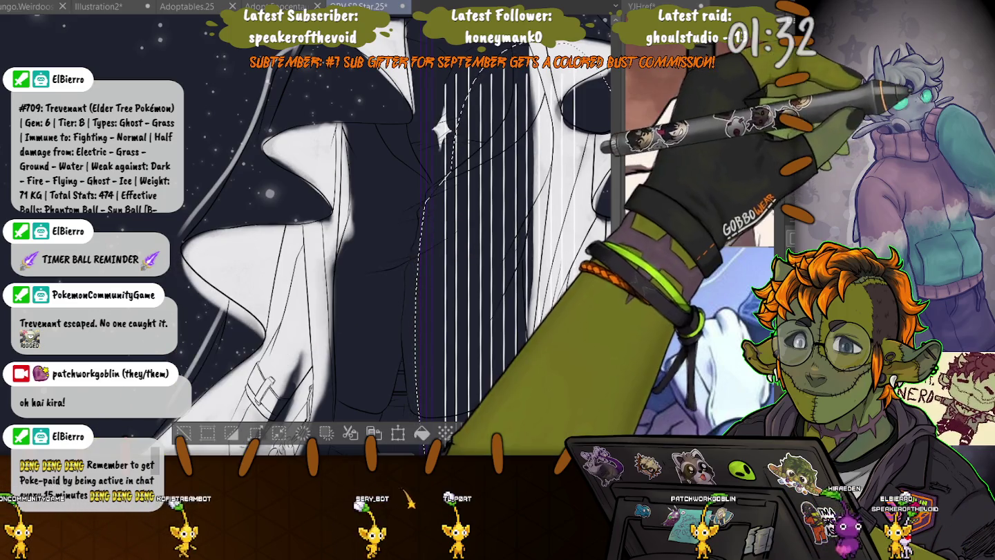
pyautogui.moveTo(414, 277); pyautogui.dragTo(383, 208)
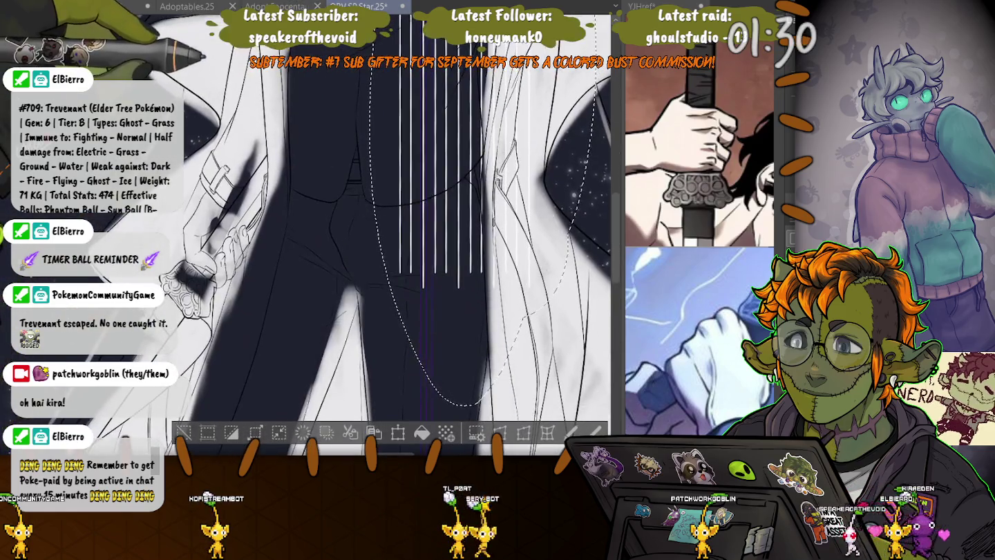
pyautogui.moveTo(415, 277); pyautogui.dragTo(474, 276)
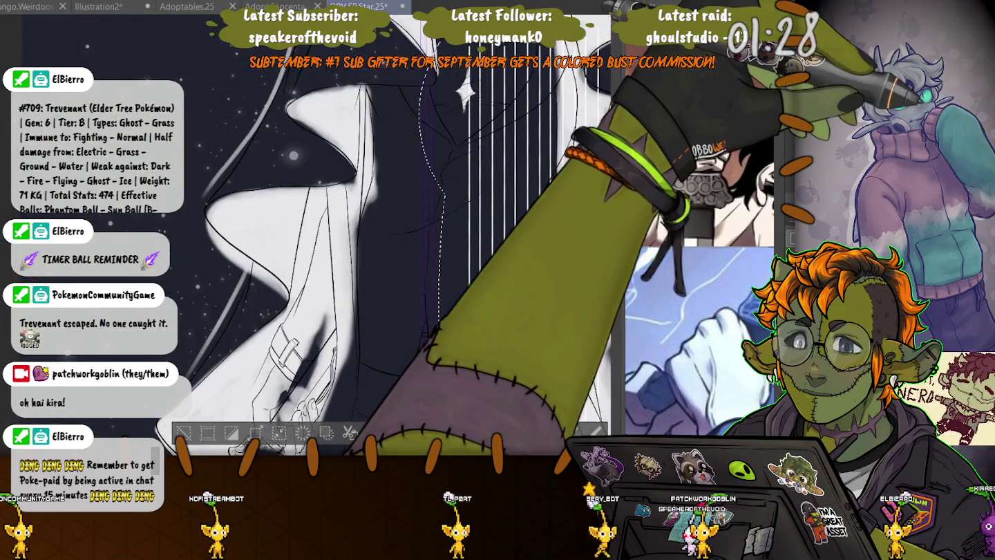
pyautogui.moveTo(437, 194); pyautogui.dragTo(305, 203)
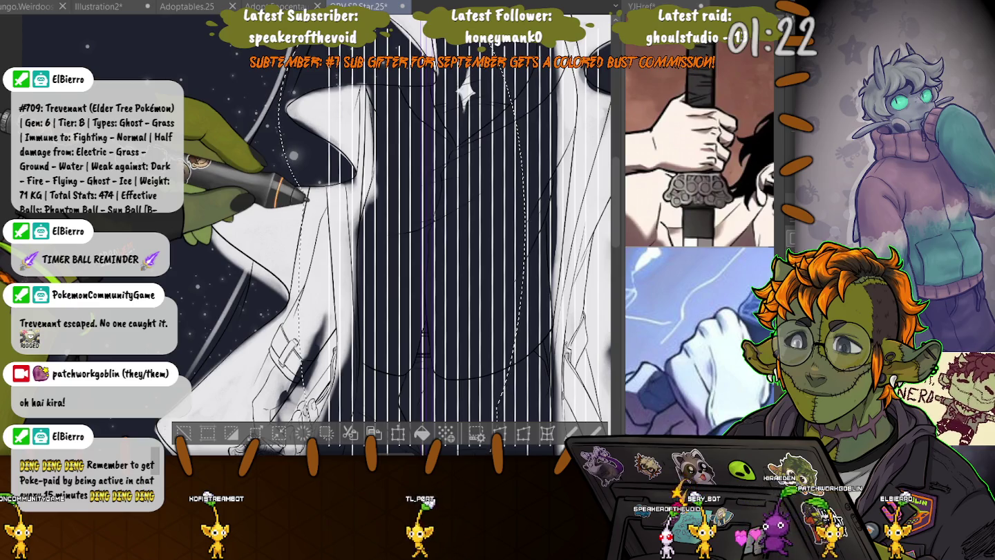
pyautogui.hotkey('ctrl', 'd')
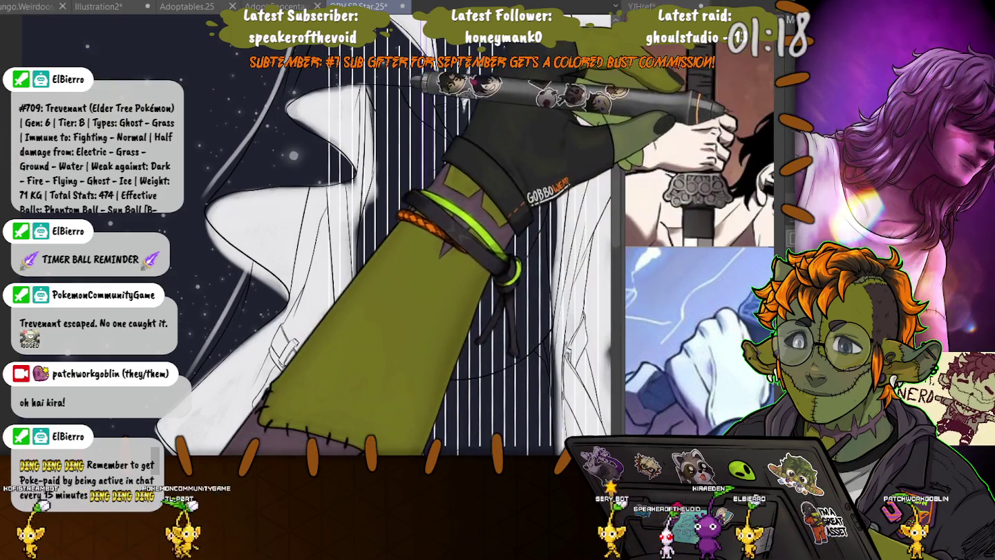
pyautogui.moveTo(332, 276); pyautogui.dragTo(360, 224)
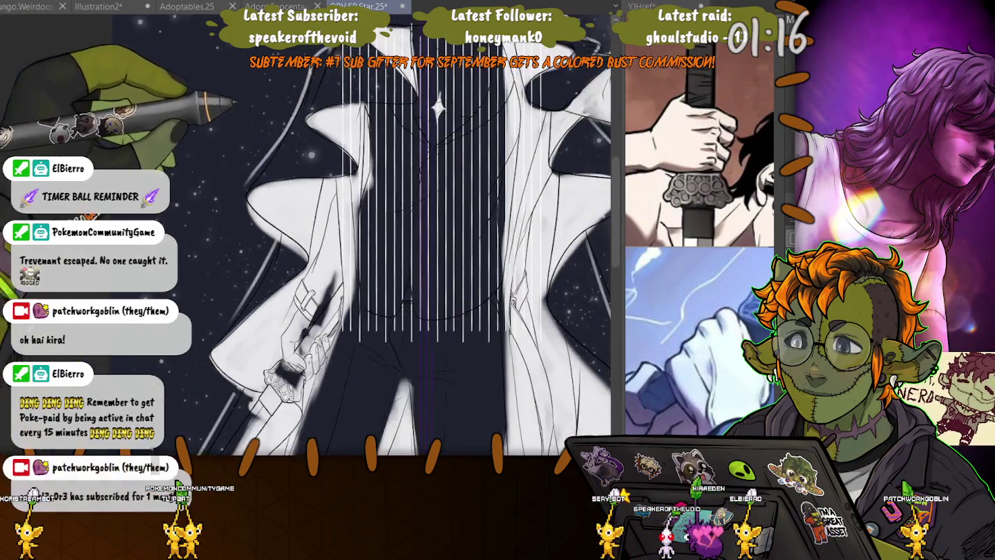
# - Zoom the view over the figure's torso where the pinstripe block goes
pyautogui.scroll(-2, 283, 290)
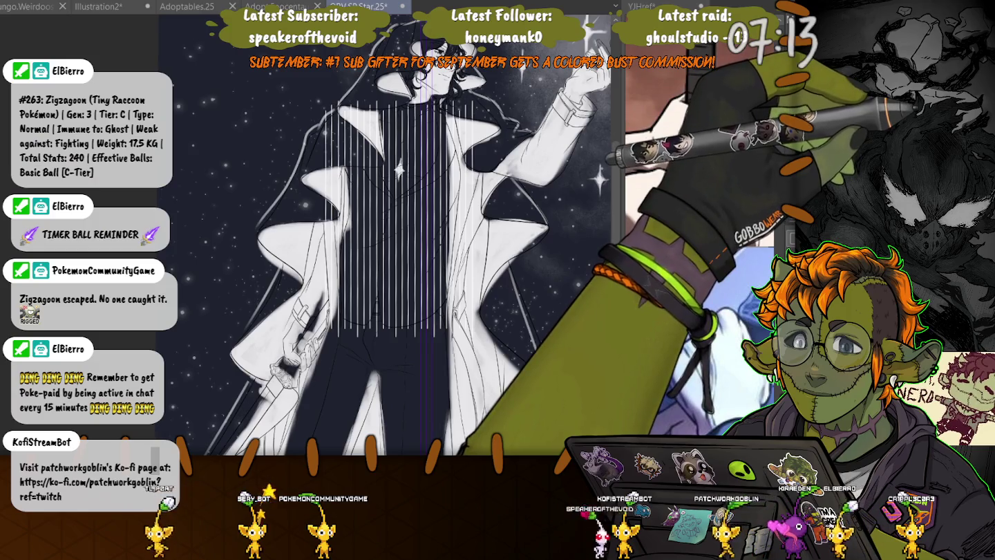
pyautogui.hotkey('ctrl', 't')
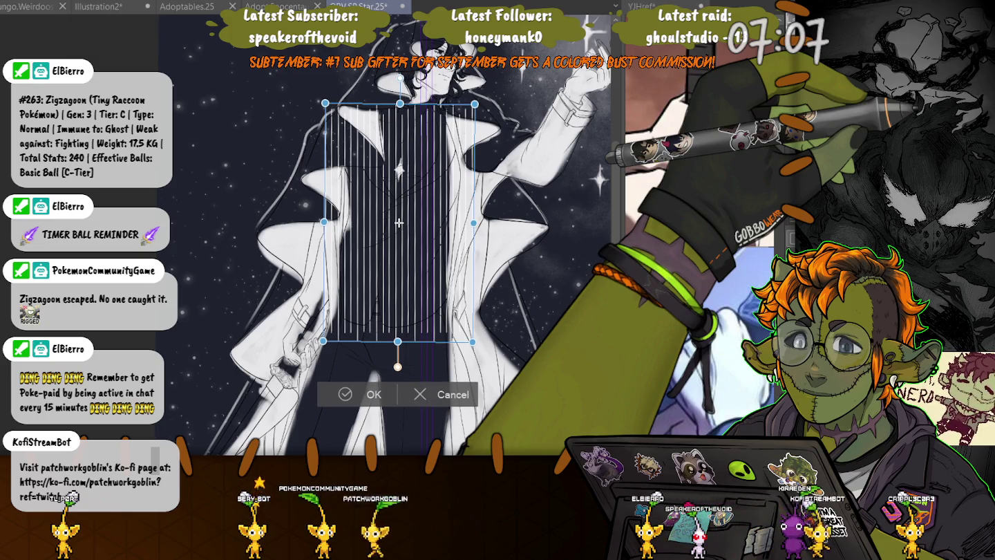
pyautogui.press('Return')
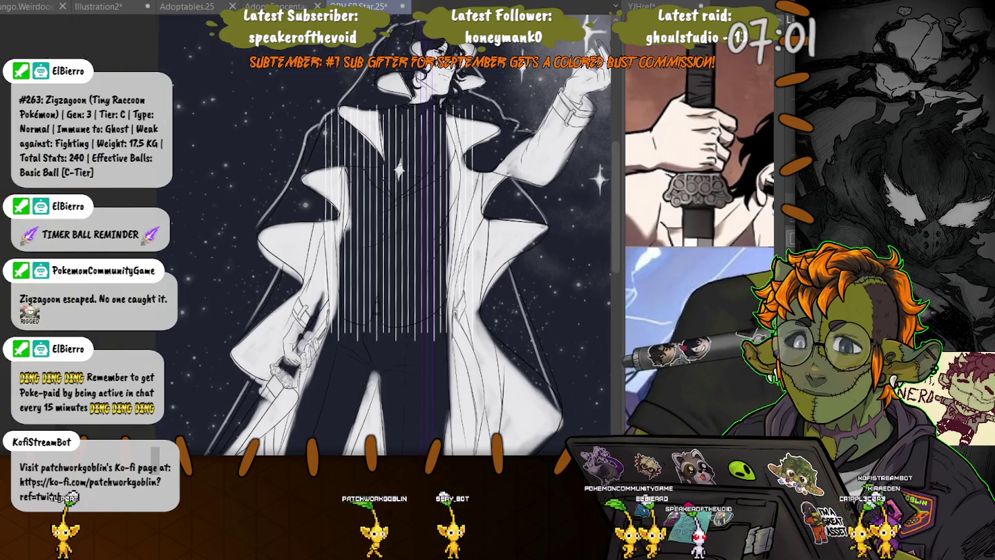
# - Enlarge the Liquify brush, push the torso pinstripes sideways, then undo that warp
pyautogui.scroll(1, 379, 227)
pyautogui.scroll(1, 379, 227)
pyautogui.scroll(1, 378, 226)
pyautogui.scroll(1, 378, 227)
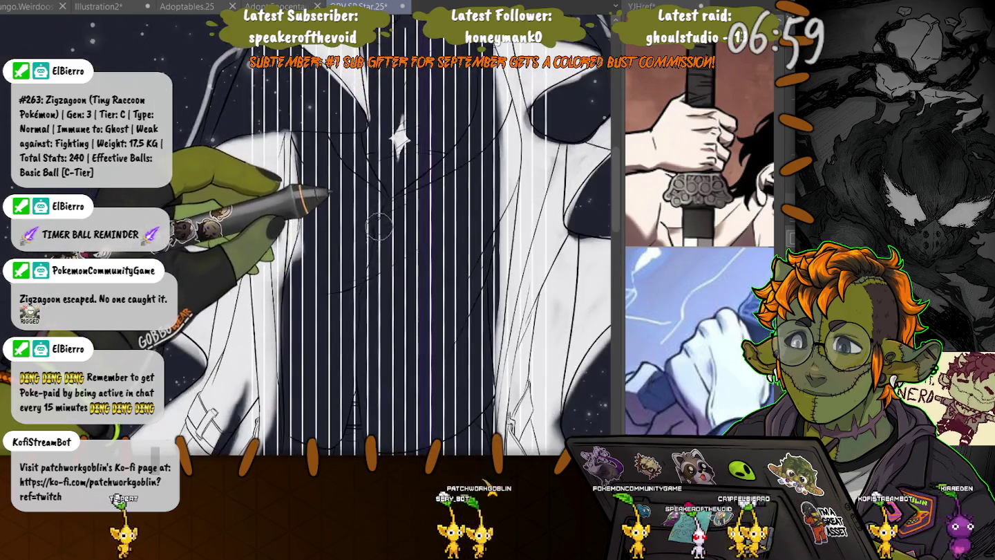
pyautogui.scroll(1, 379, 226)
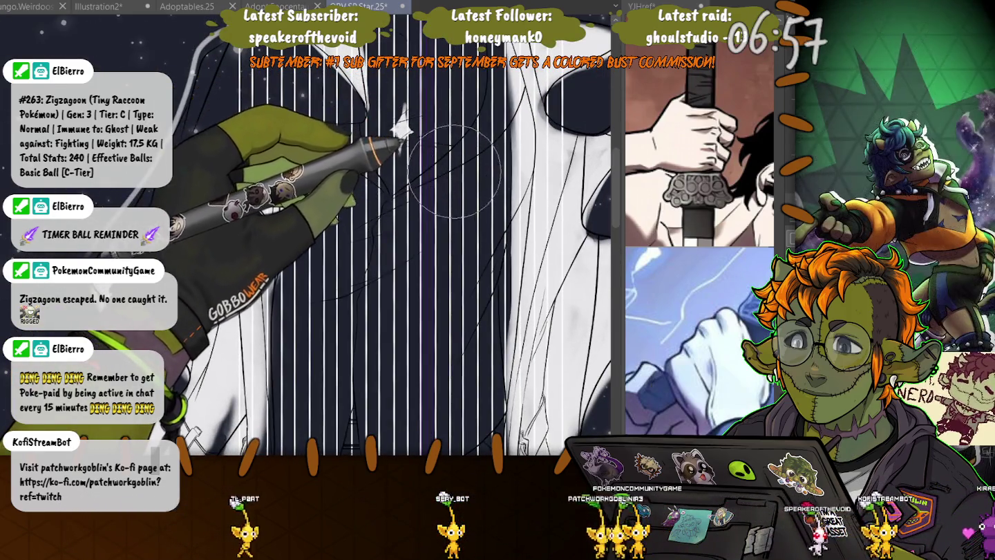
pyautogui.press(']')
pyautogui.press(']')
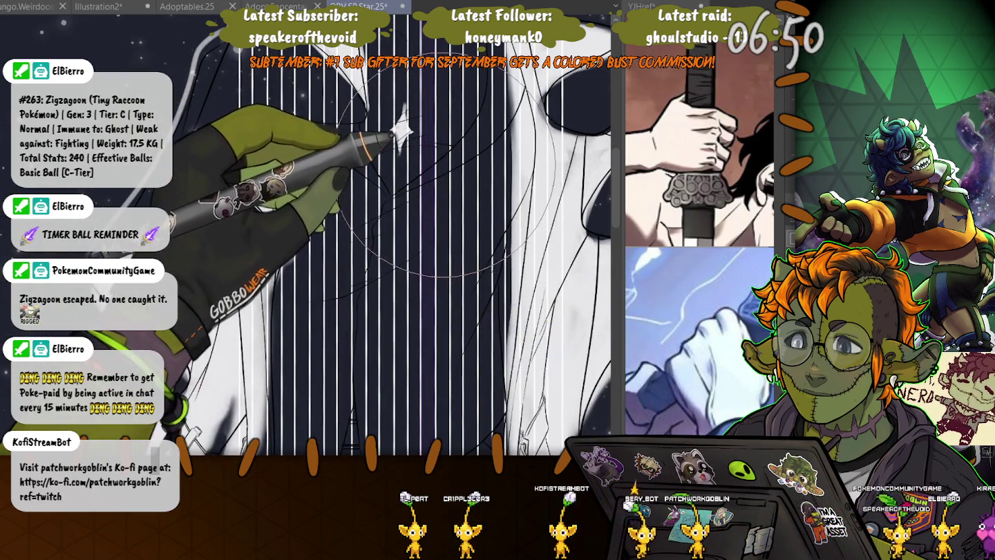
pyautogui.moveTo(450, 163)
pyautogui.mouseDown()
pyautogui.moveTo(475, 162)
pyautogui.moveTo(483, 177)
pyautogui.mouseUp()
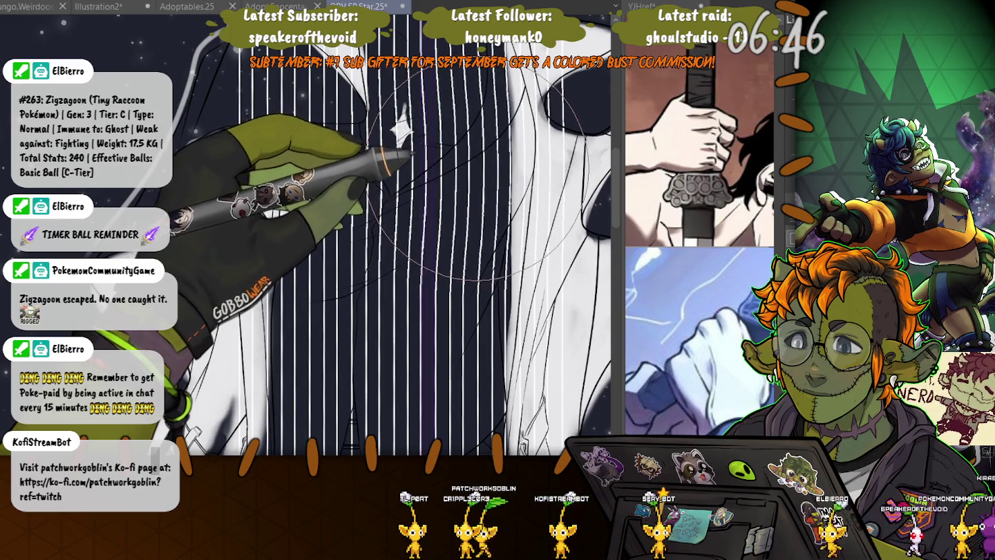
pyautogui.hotkey('ctrl', 'z')
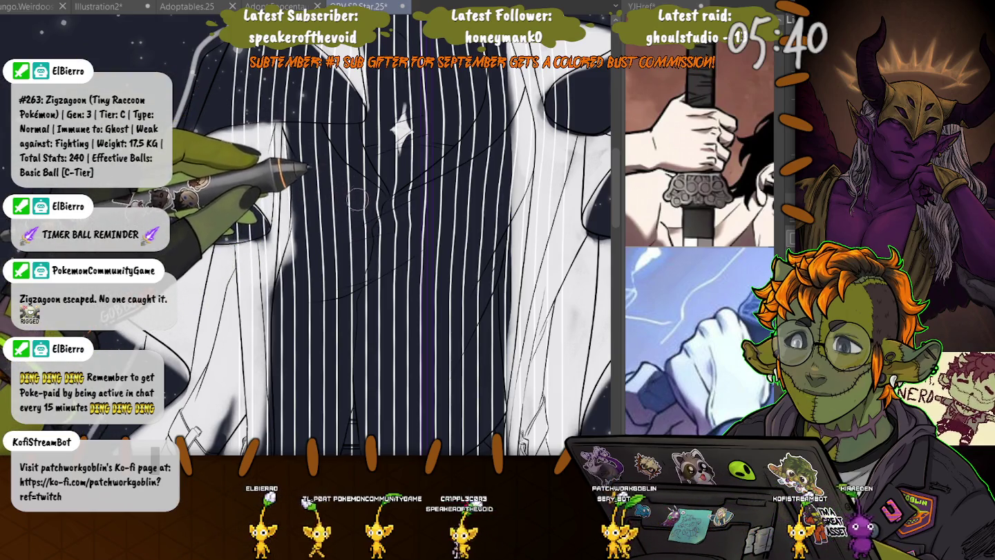
# - Enlarge the Liquify brush four times to bend the jacket stripes more broadly
pyautogui.press(']')
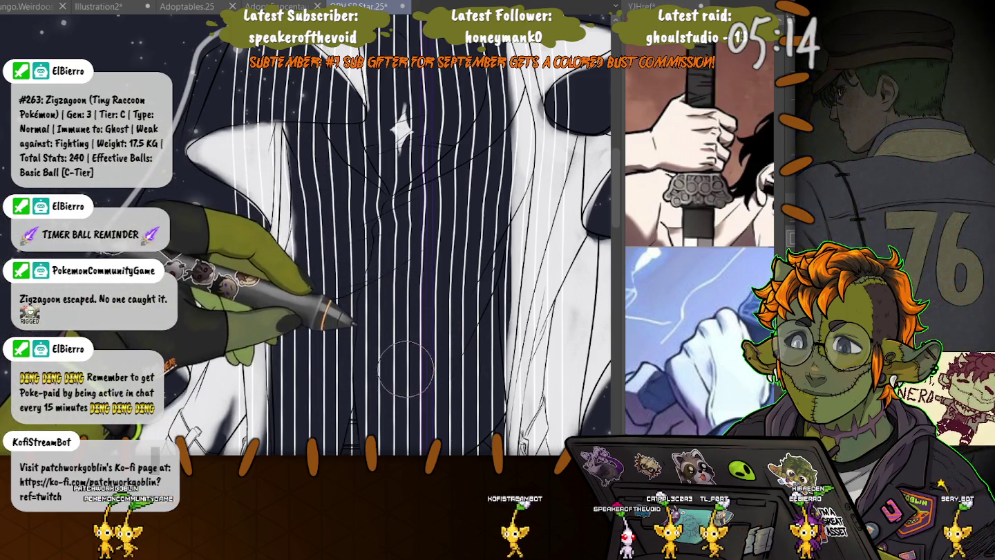
pyautogui.press(']')
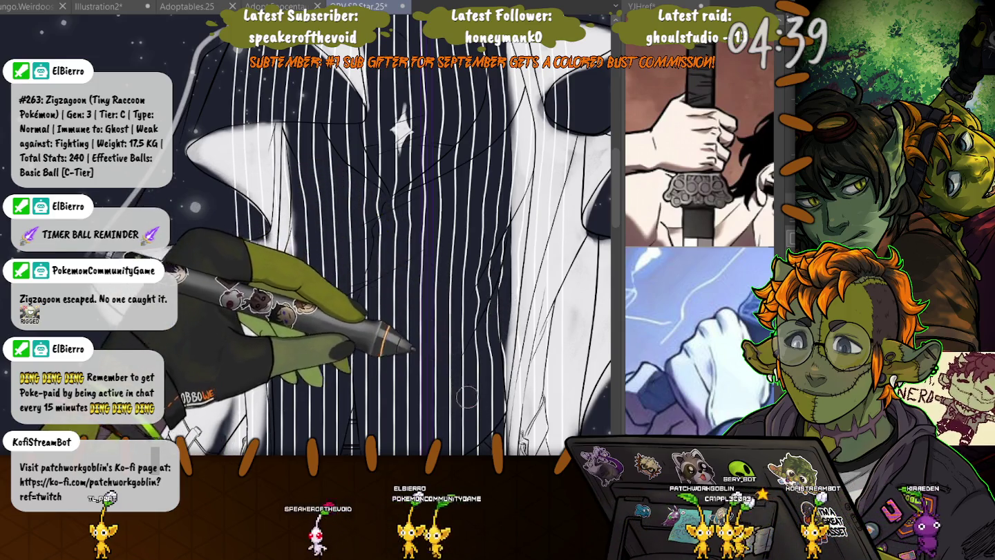
pyautogui.press(']')
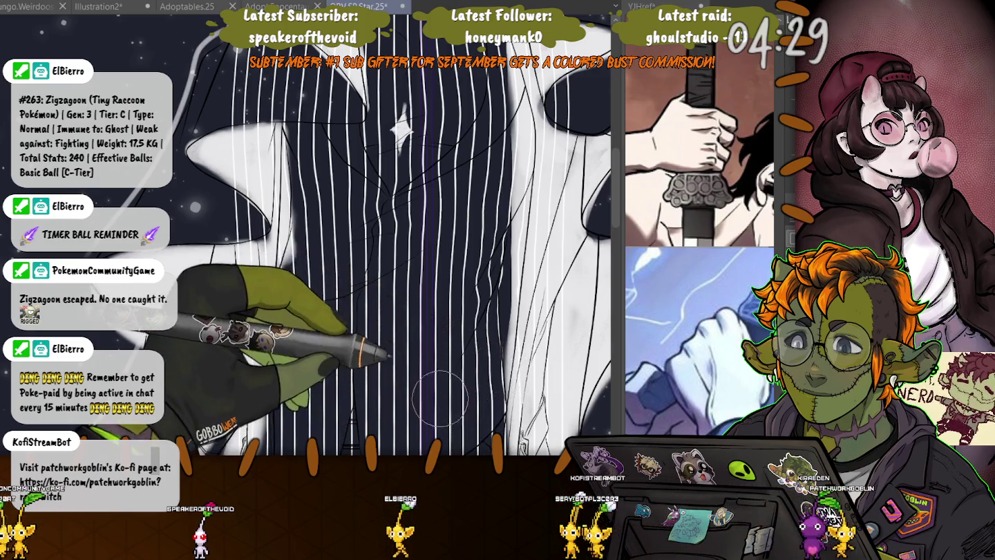
pyautogui.press(']')
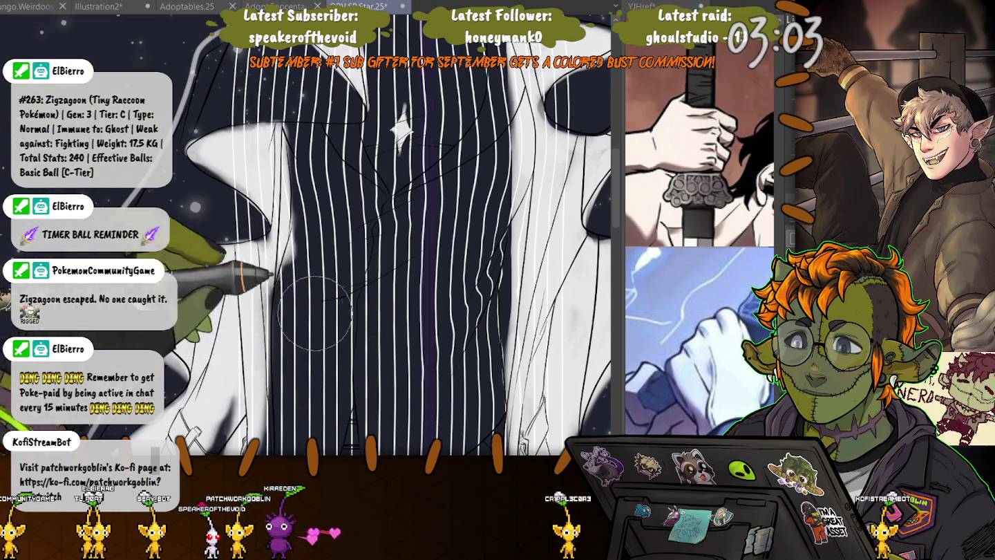
# - Bend the lower-torso stripes to follow the suit's folds, then zoom out to check
pyautogui.scroll(-2, 340, 345)
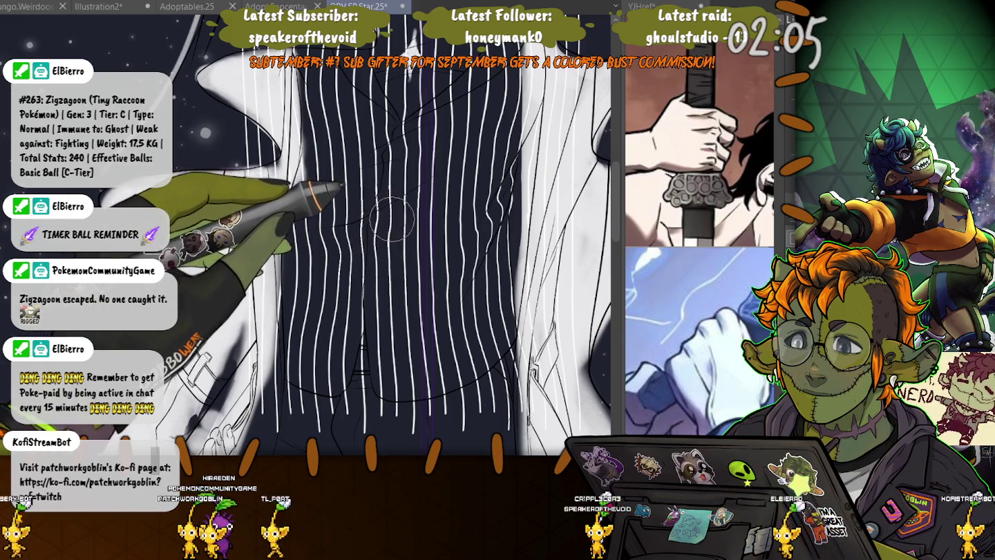
pyautogui.moveTo(417, 197); pyautogui.dragTo(429, 221)
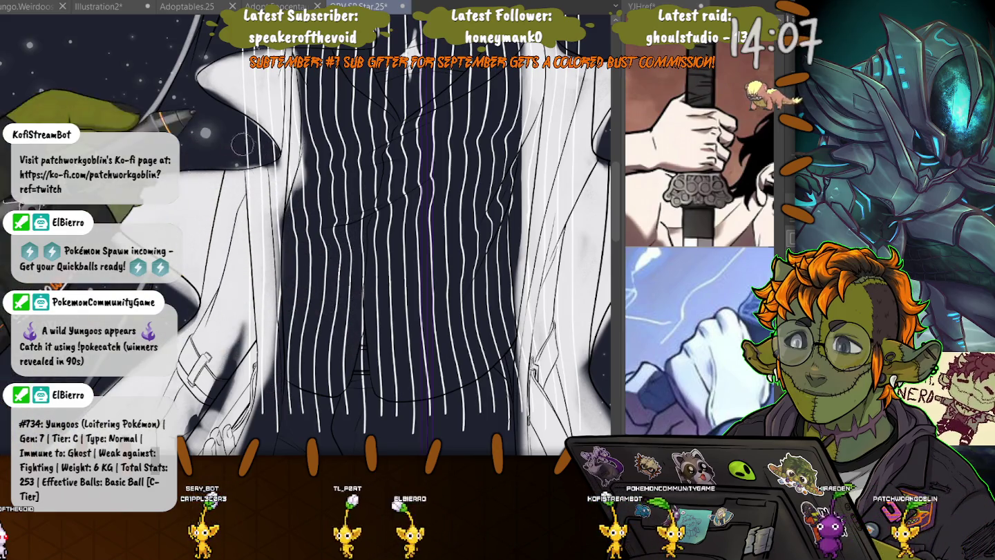
pyautogui.scroll(-5, 277, 396)
# - Hide the vest stripes, then the starry background and coat fill, leaving only line art
pyautogui.scroll(1, 222, 117)
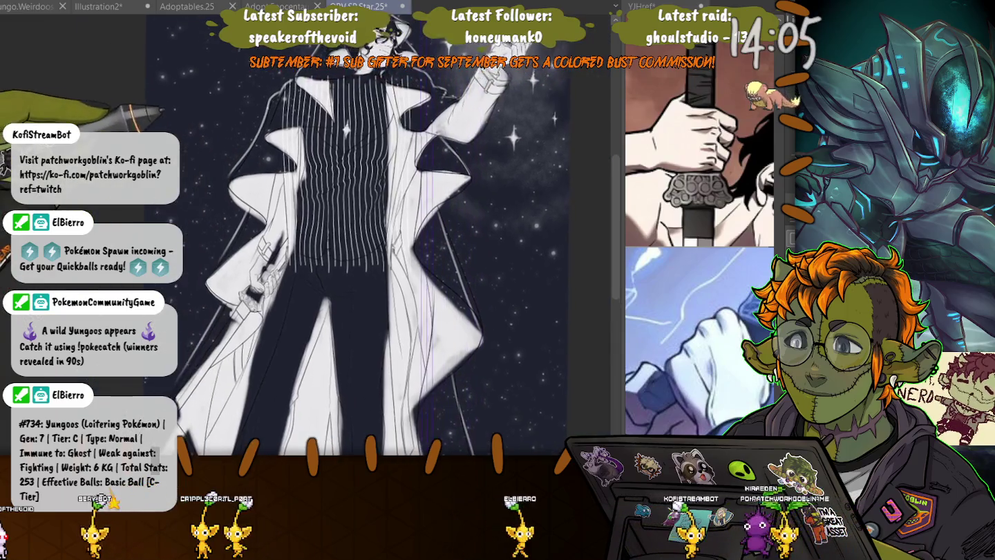
pyautogui.scroll(1, 221, 117)
pyautogui.scroll(2, 223, 117)
pyautogui.scroll(1, 221, 118)
pyautogui.scroll(-1, 366, 135)
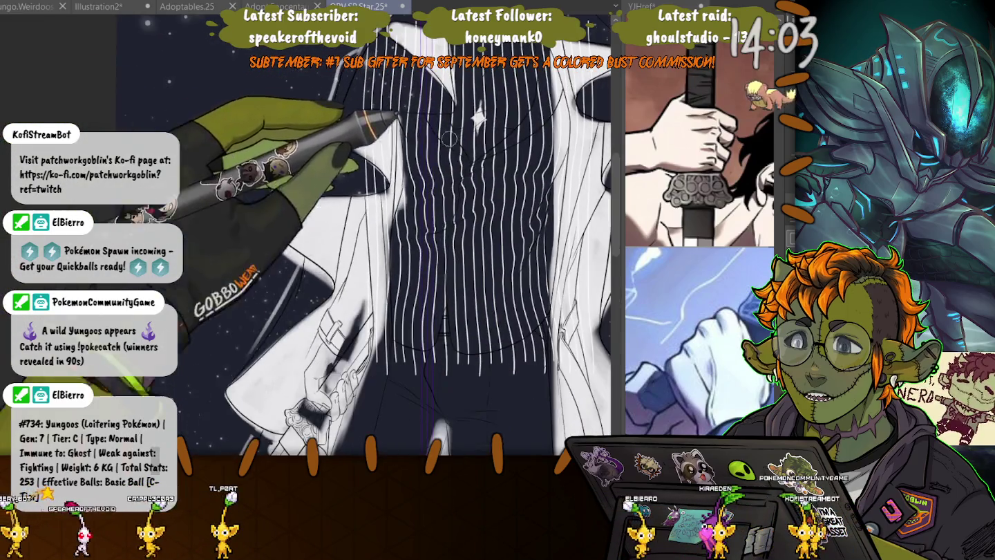
pyautogui.hotkey('ctrl', 'z')
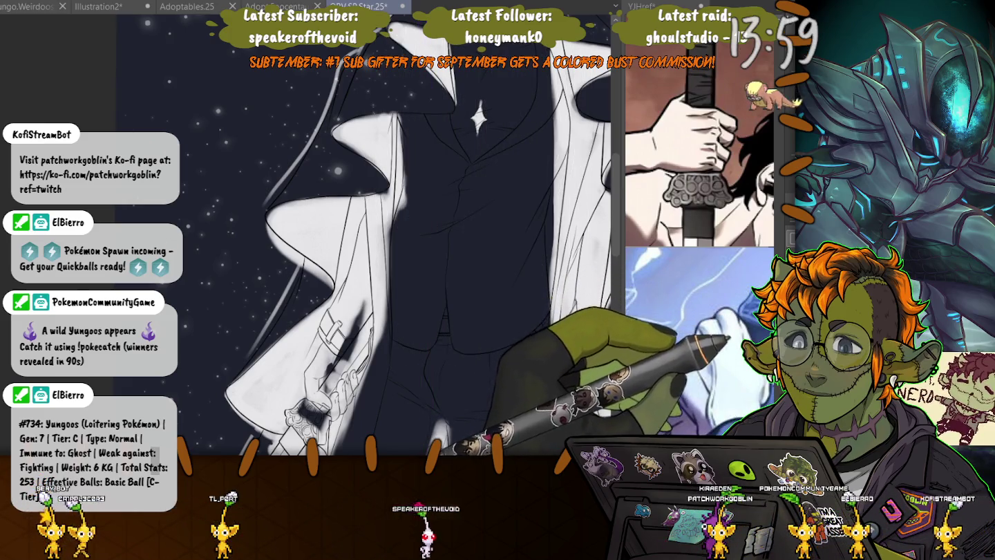
pyautogui.hotkey('ctrl', 'z')
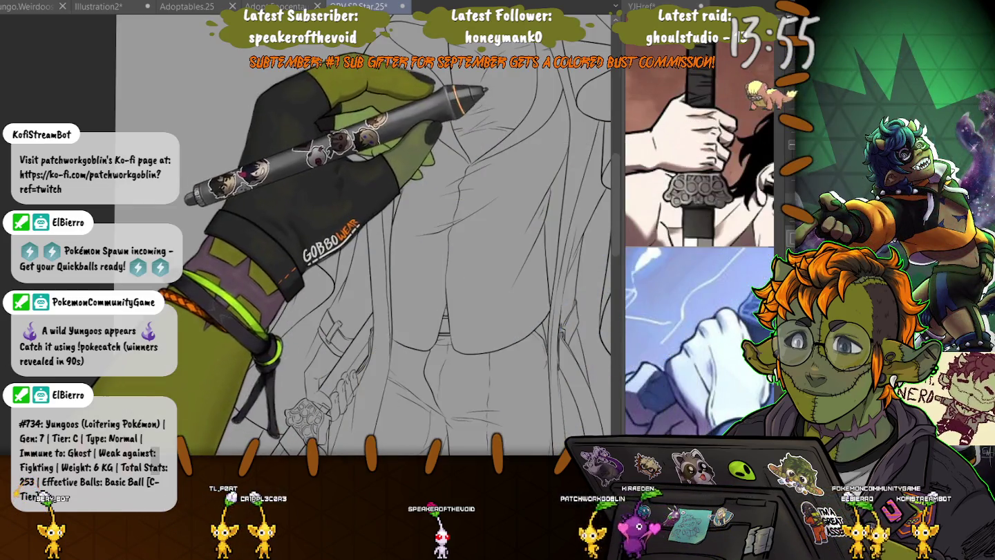
# - Lasso around the vest area, trim the white pinstripes outside it, and deselect
pyautogui.moveTo(545, 53); pyautogui.dragTo(484, 159)
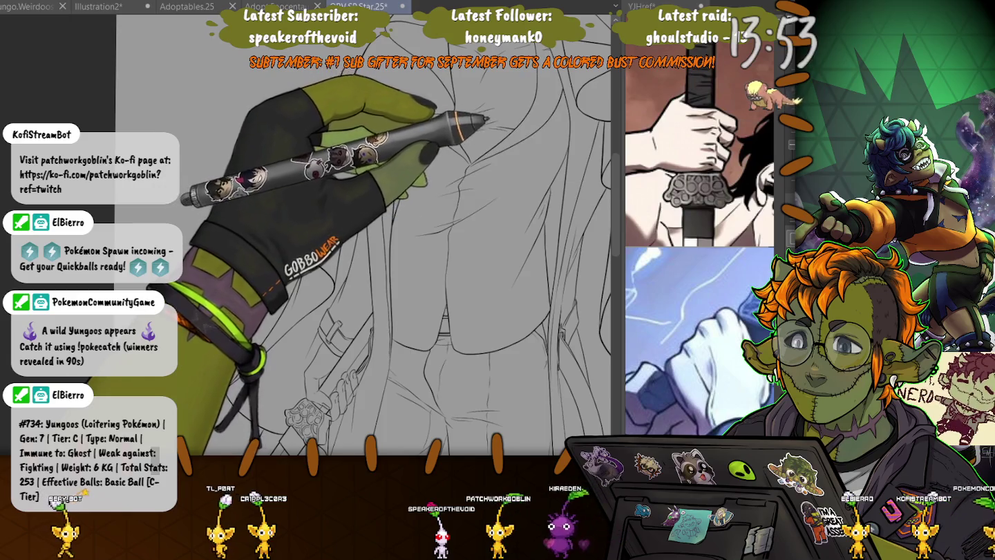
pyautogui.moveTo(499, 110); pyautogui.dragTo(397, 117)
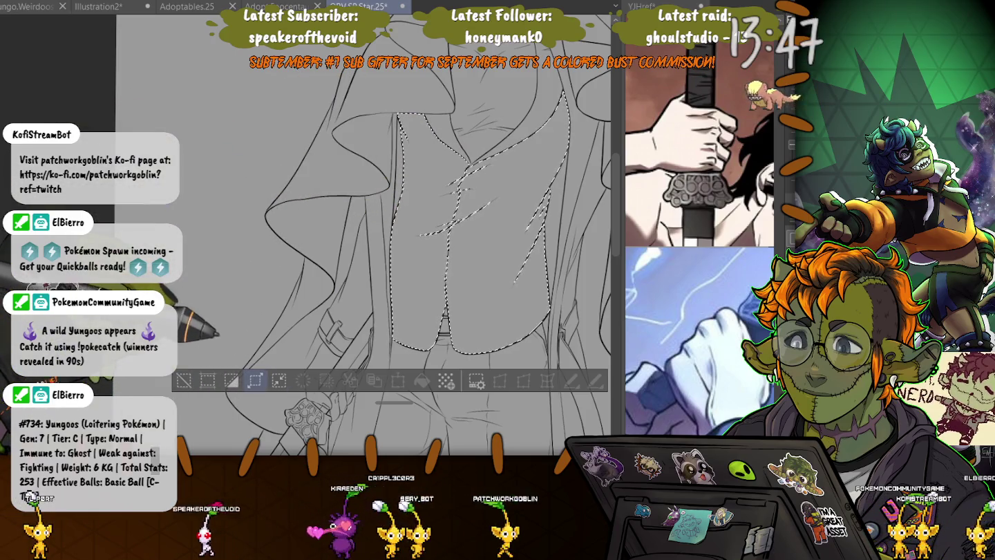
pyautogui.click(255, 380)
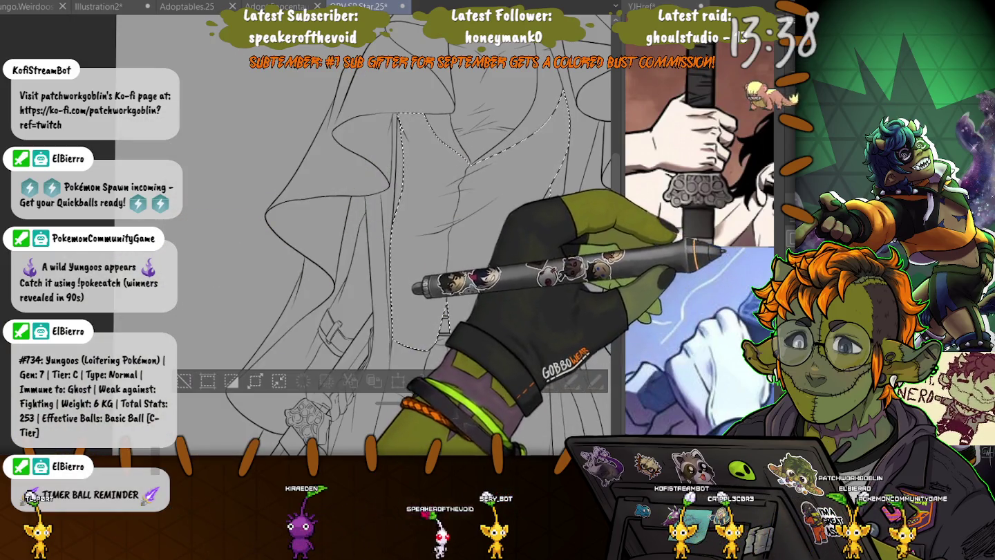
pyautogui.hotkey('ctrl', 'd')
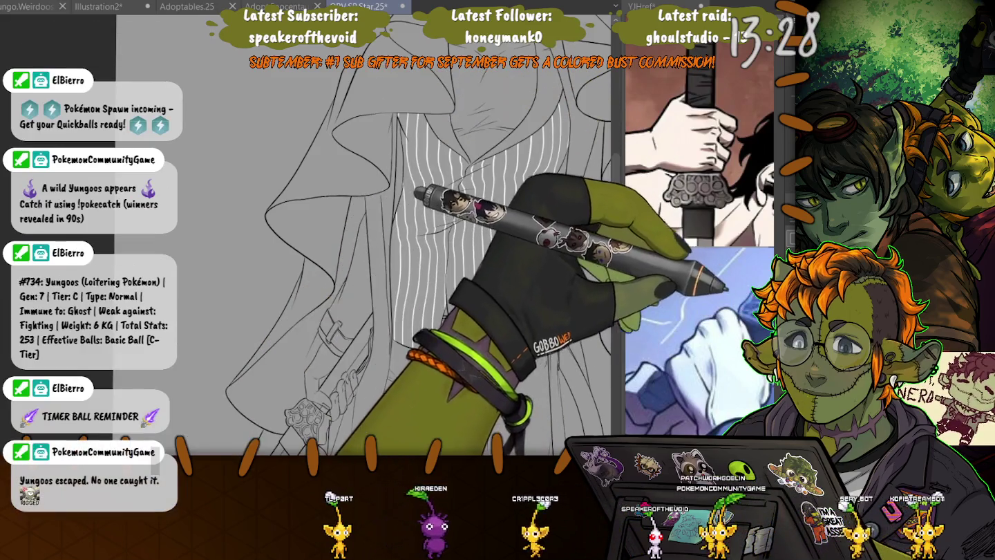
# - Revert the stripes, then trim the fresh pinstripe block to the vest between the coat fronts
pyautogui.hotkey('ctrl', 'z')
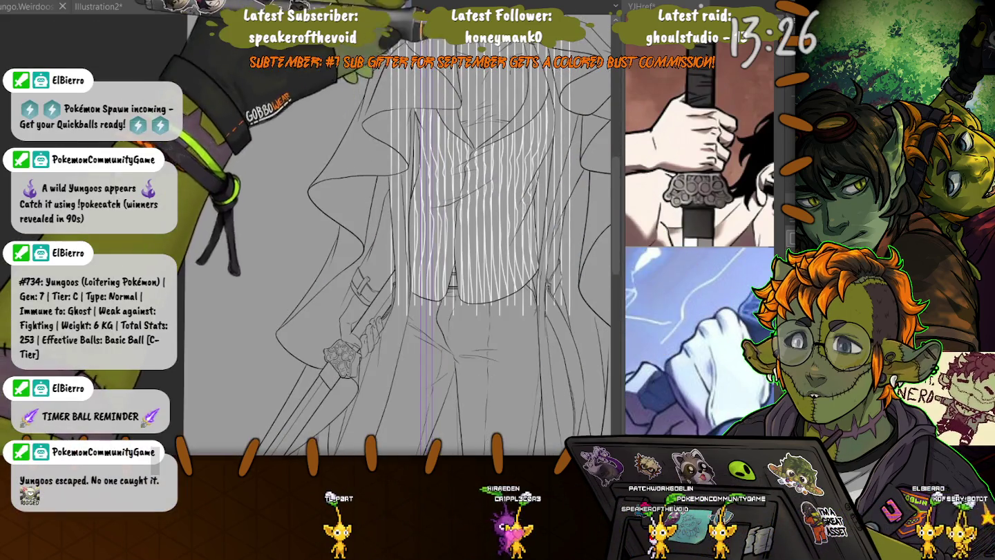
pyautogui.scroll(3, 394, 262)
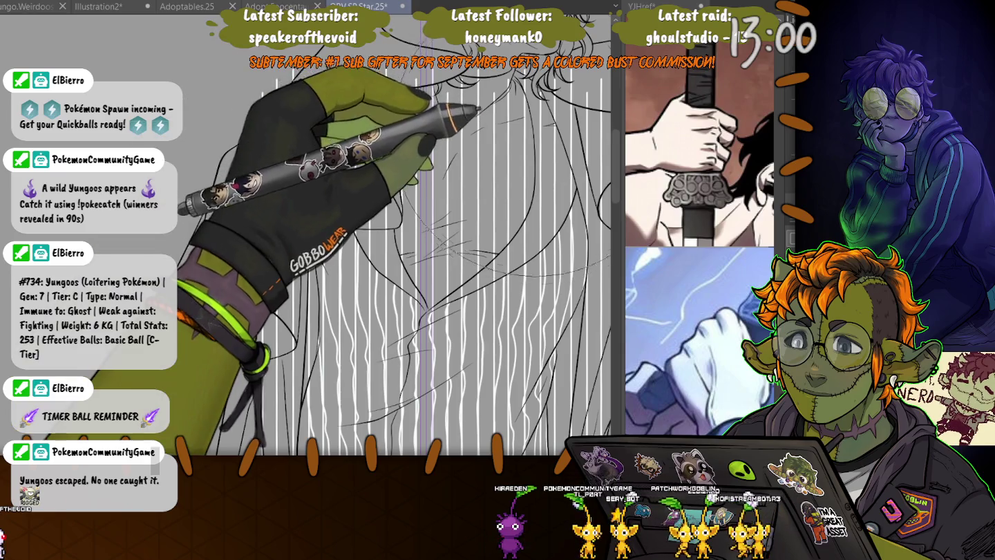
pyautogui.scroll(-2, 388, 249)
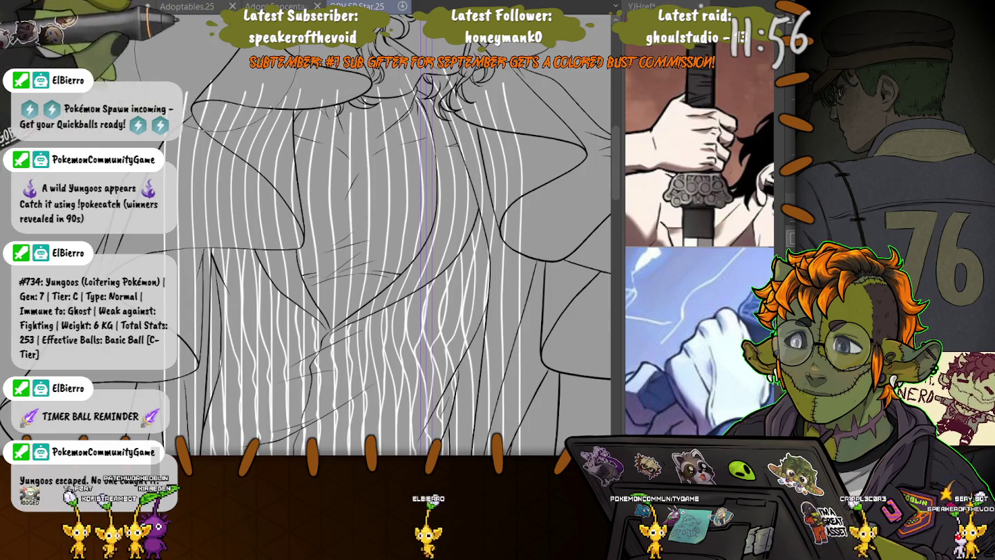
pyautogui.scroll(-2, 256, 111)
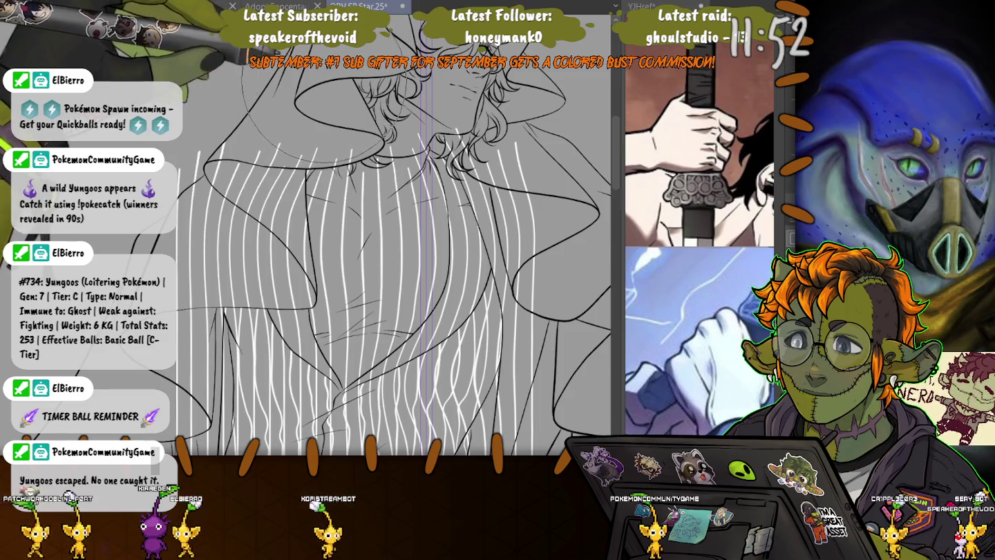
pyautogui.moveTo(204, 326); pyautogui.dragTo(235, 338)
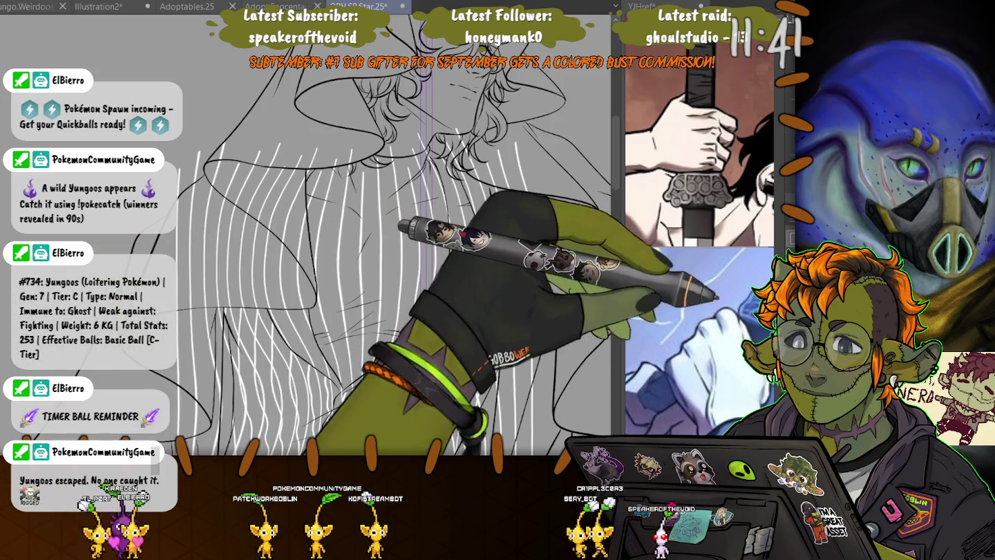
pyautogui.hotkey('ctrl', 'alt', 'g')
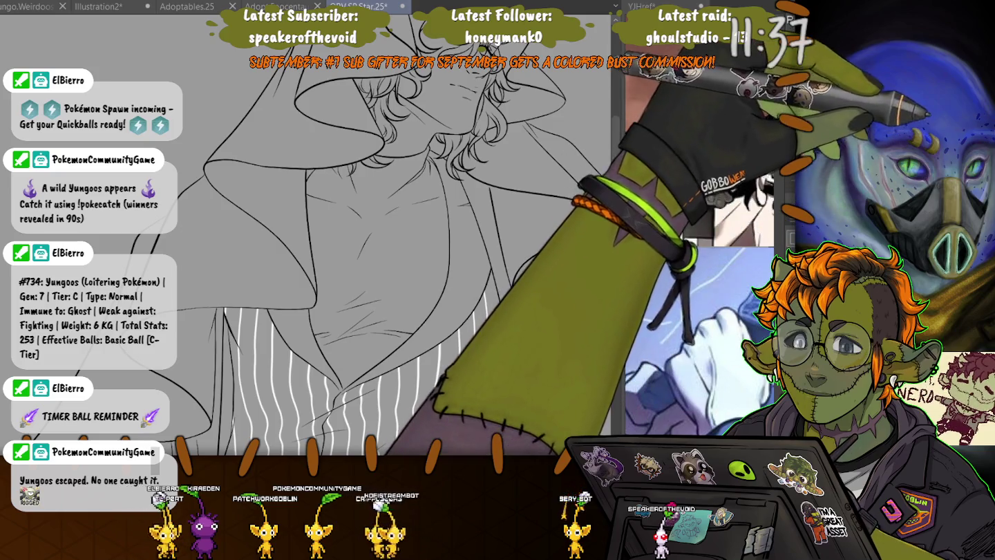
# - Reselect the shirt opening, reapply the stripe trim, and zoom out to show the full figure
pyautogui.click(415, 228)
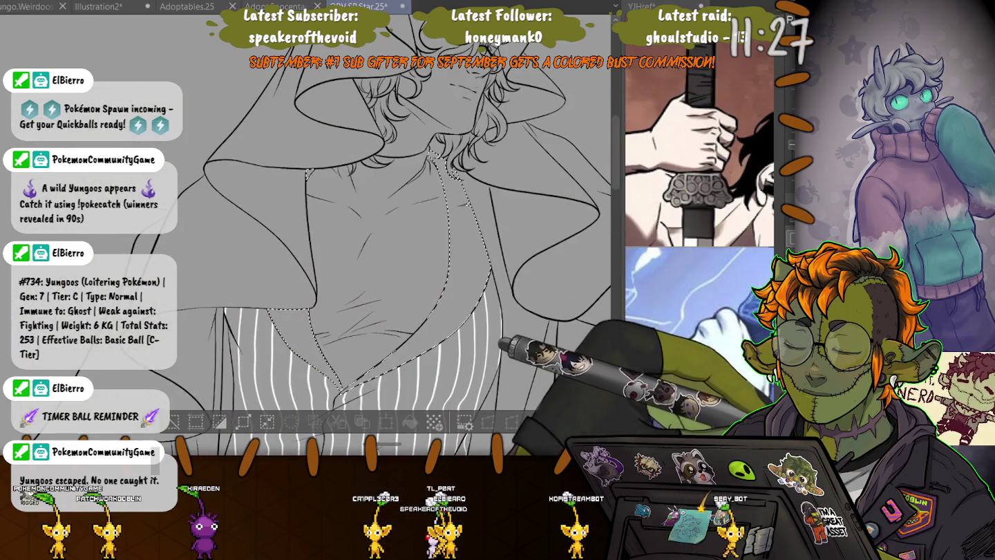
pyautogui.hotkey('ctrl', 'z')
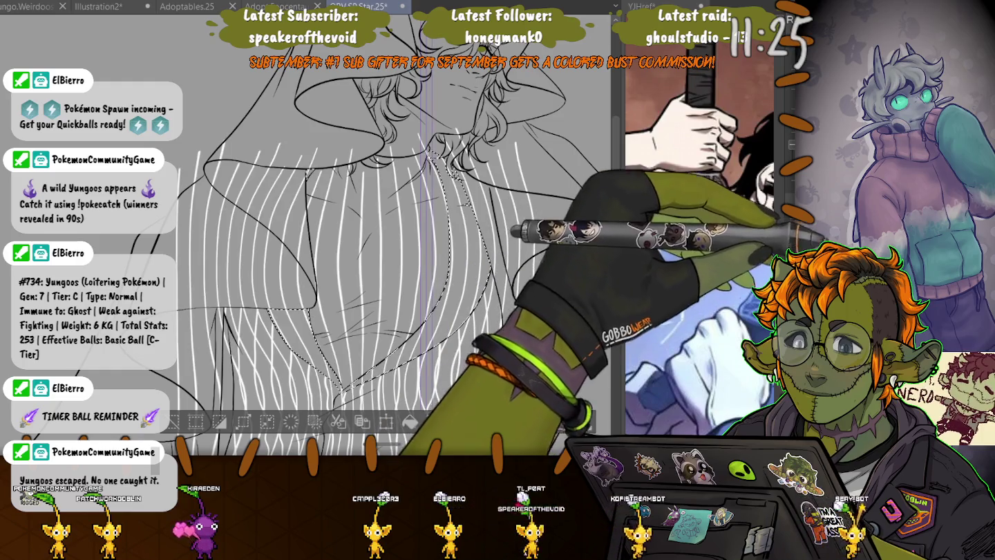
pyautogui.hotkey('ctrl', 'y')
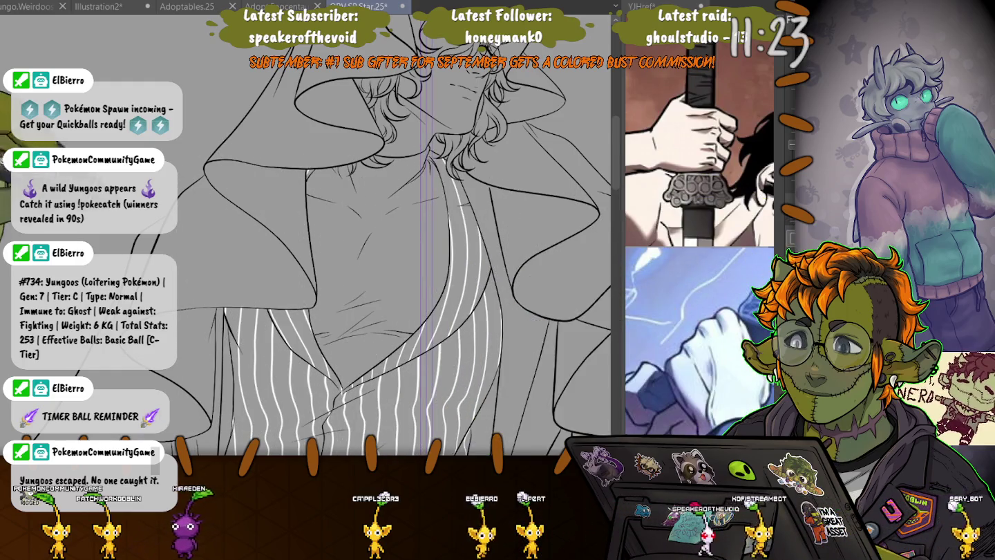
pyautogui.scroll(-5, 406, 273)
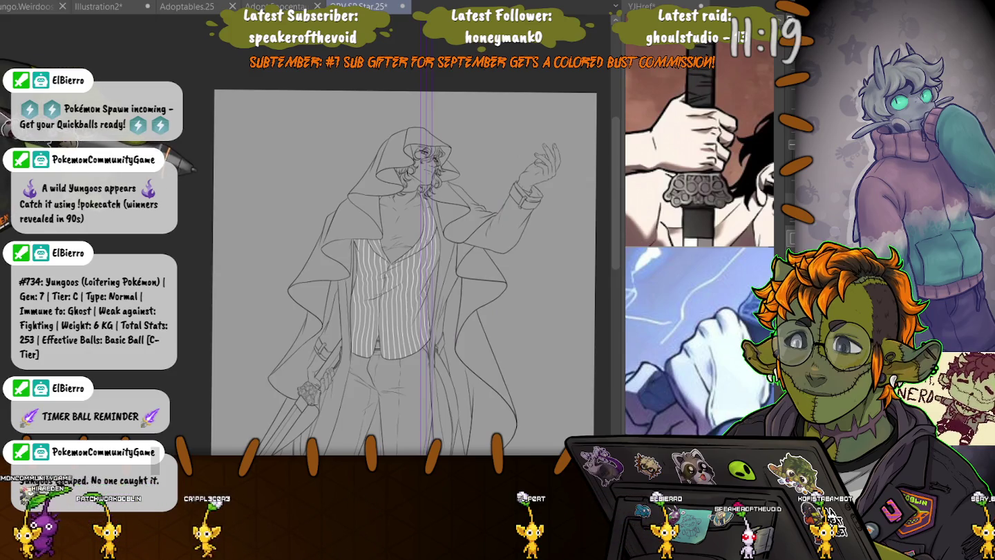
# - Zoom in on the upper body and retry trimming the stripes to the shirt area
pyautogui.hotkey('ctrl', '+')
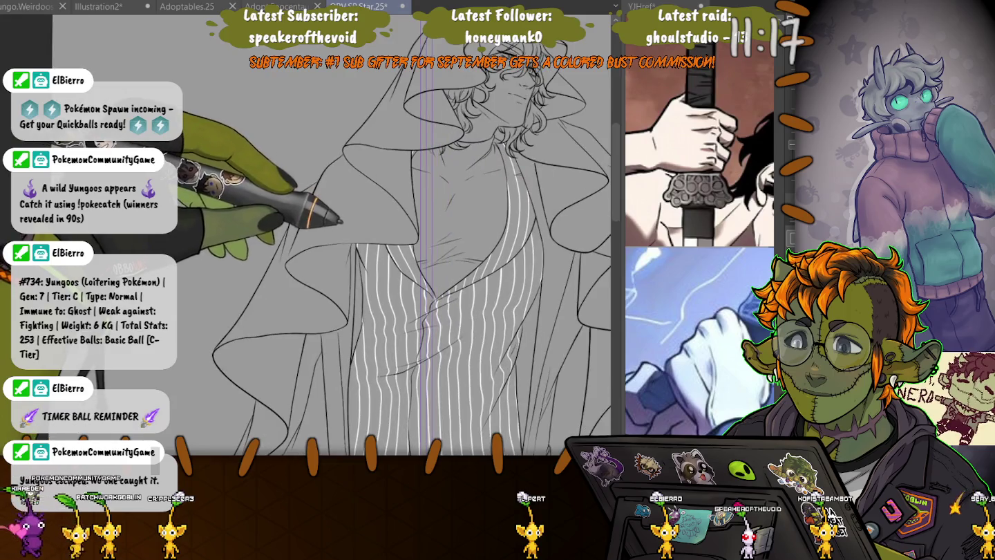
pyautogui.hotkey('ctrl', 'z')
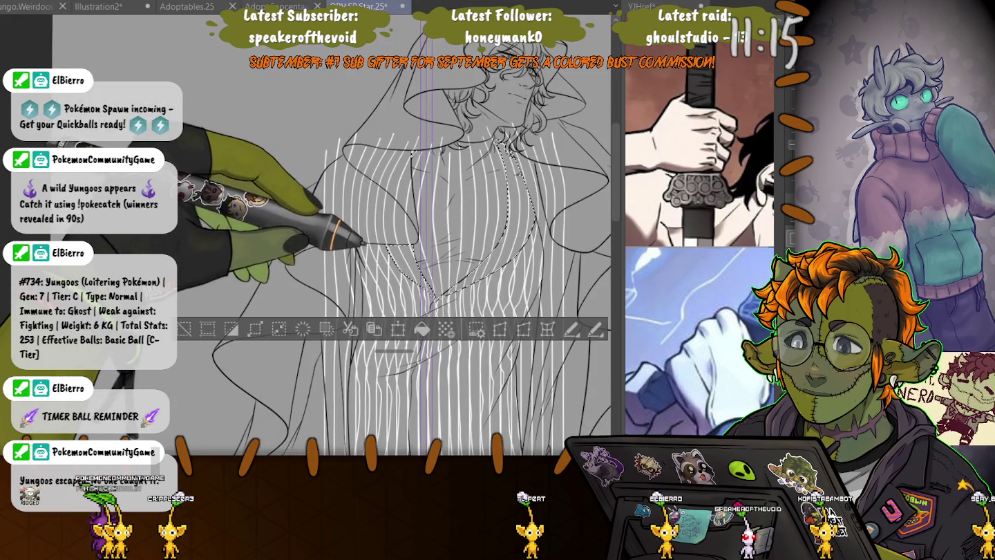
pyautogui.hotkey('ctrl', 'd')
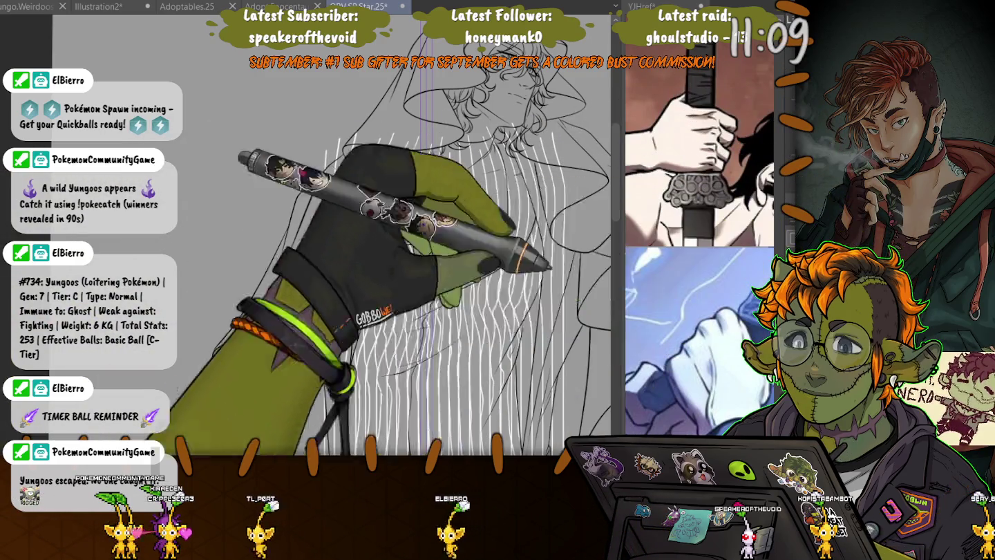
pyautogui.moveTo(414, 203); pyautogui.dragTo(360, 241)
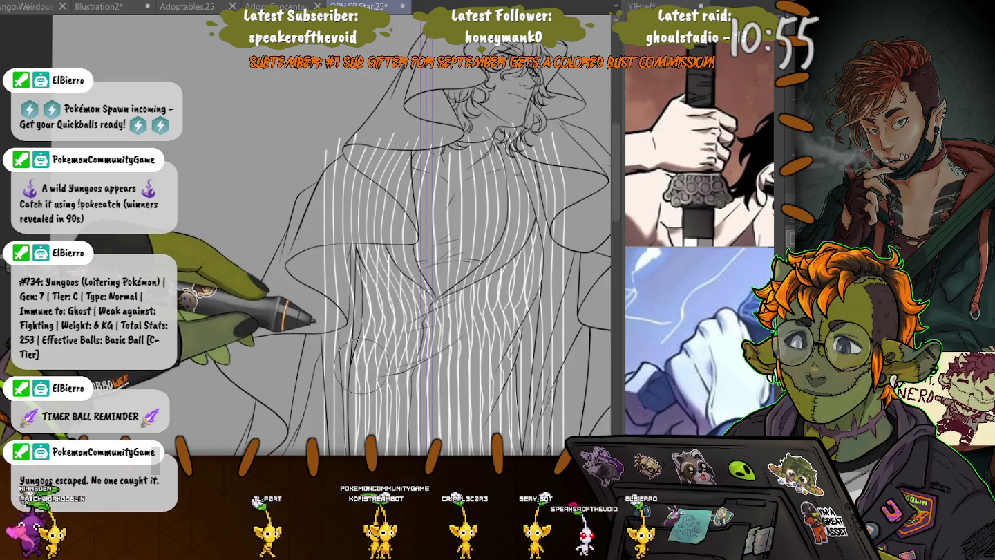
pyautogui.hotkey('ctrl', 'z')
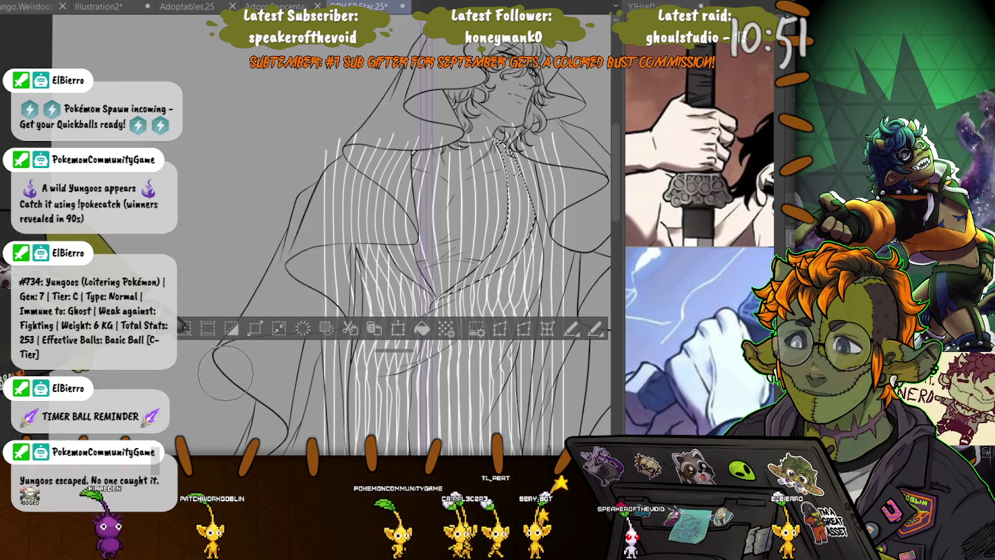
pyautogui.hotkey('ctrl', 'd')
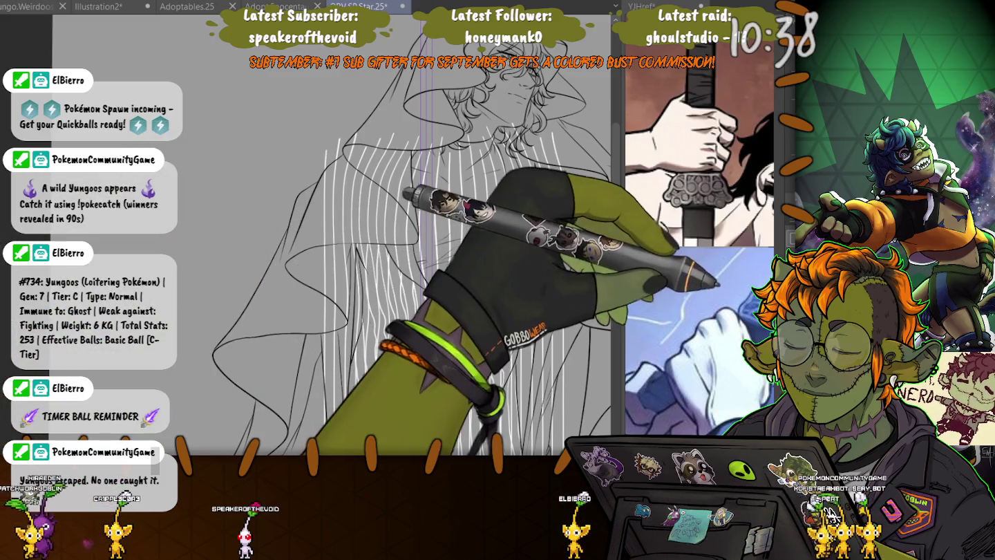
pyautogui.press('Delete')
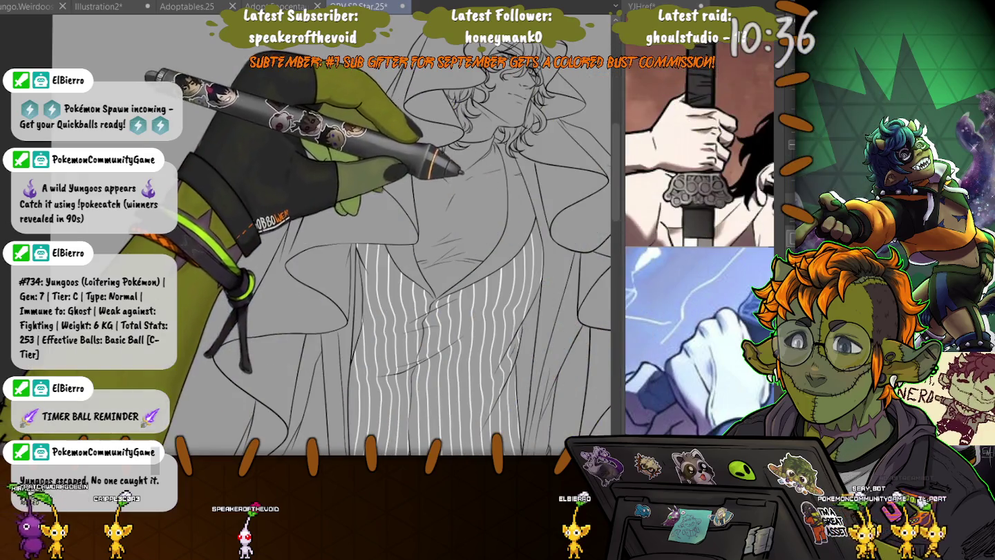
# - Reselect and extend the shirt selection, shift the stripes up over the upper torso, and clip them
pyautogui.hotkey('ctrl', 'shift', 'd')
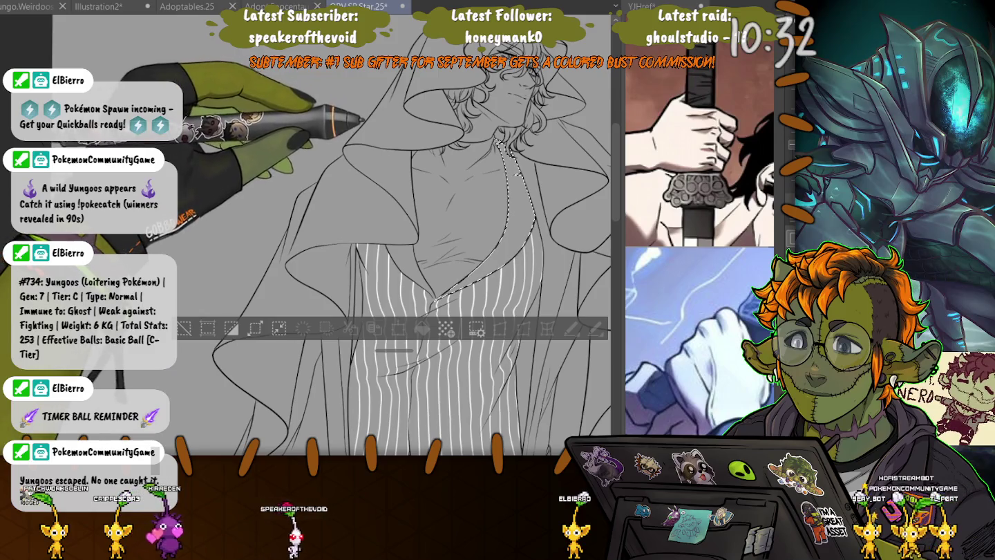
pyautogui.moveTo(385, 245); pyautogui.dragTo(435, 297)
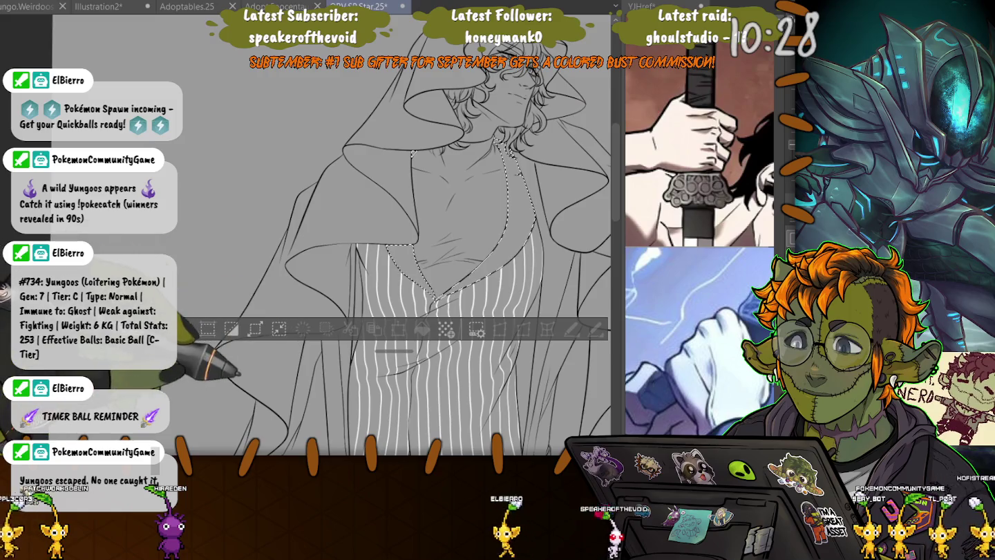
pyautogui.moveTo(442, 345); pyautogui.dragTo(425, 241)
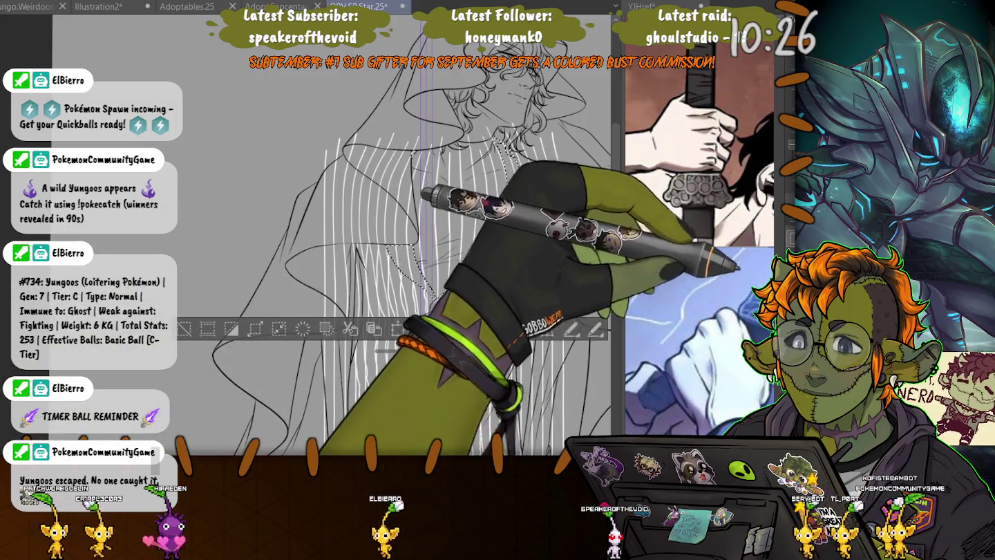
pyautogui.hotkey('ctrl', 'alt', 'g')
pyautogui.hotkey('ctrl', 'd')
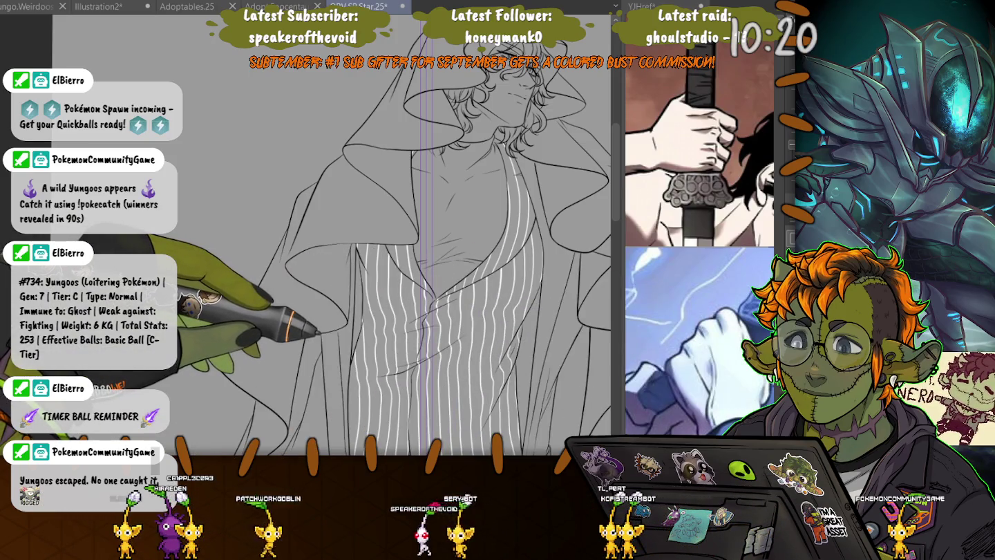
pyautogui.hotkey('ctrl', 'z')
pyautogui.hotkey('ctrl', 'z')
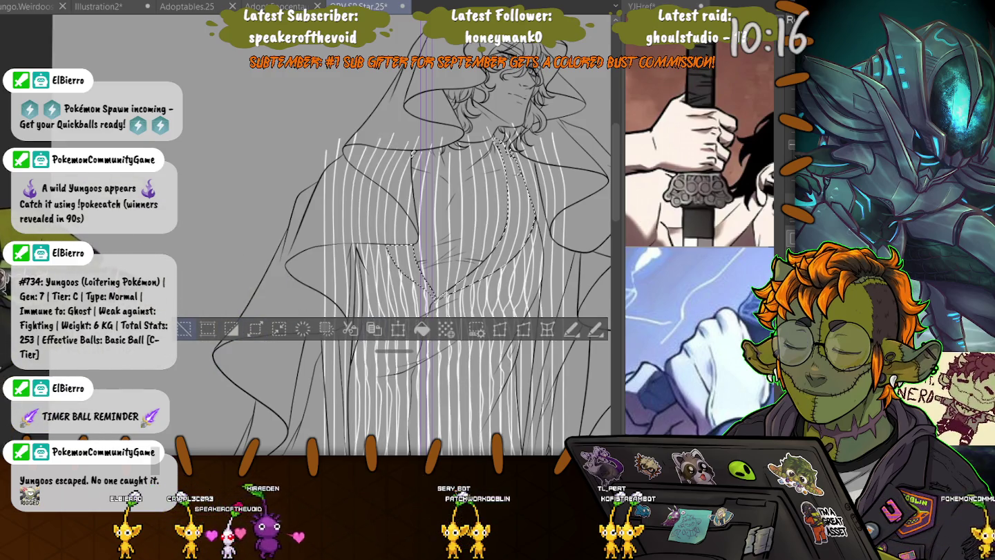
pyautogui.hotkey('ctrl', 'd')
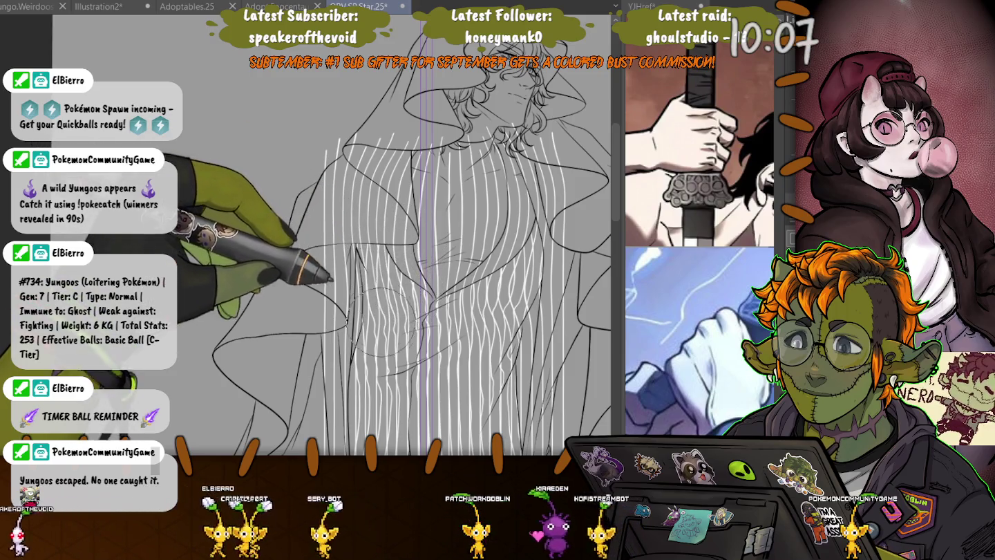
# - Select the collar, shirt V and lapel areas and clip the stripes to stop at the coat edges
pyautogui.press('Delete')
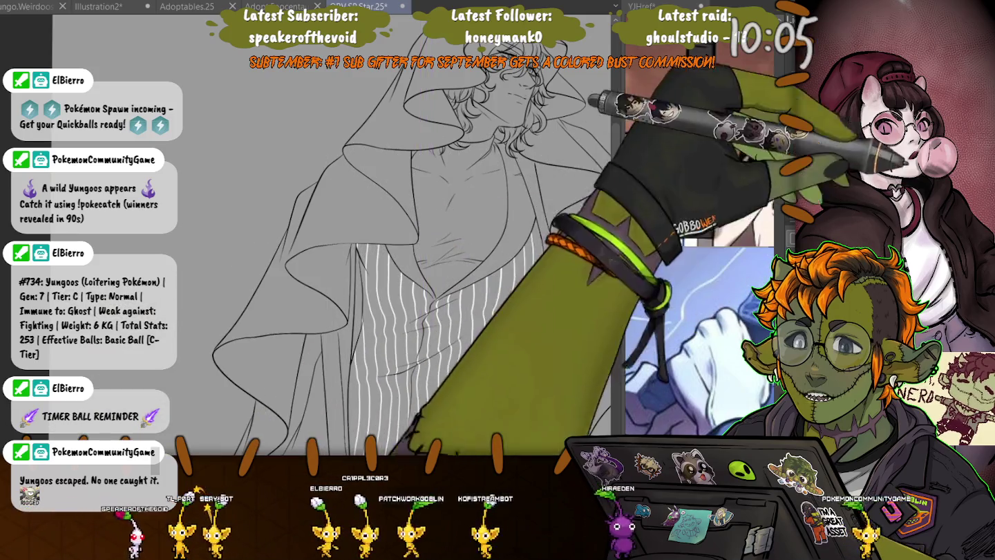
pyautogui.hotkey('ctrl', 'shift', 'i')
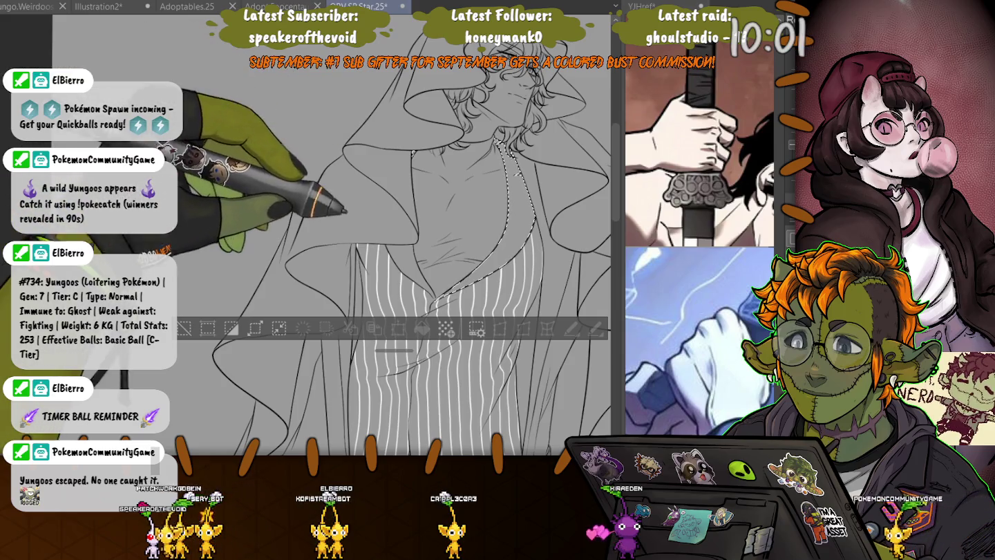
pyautogui.click(279, 328)
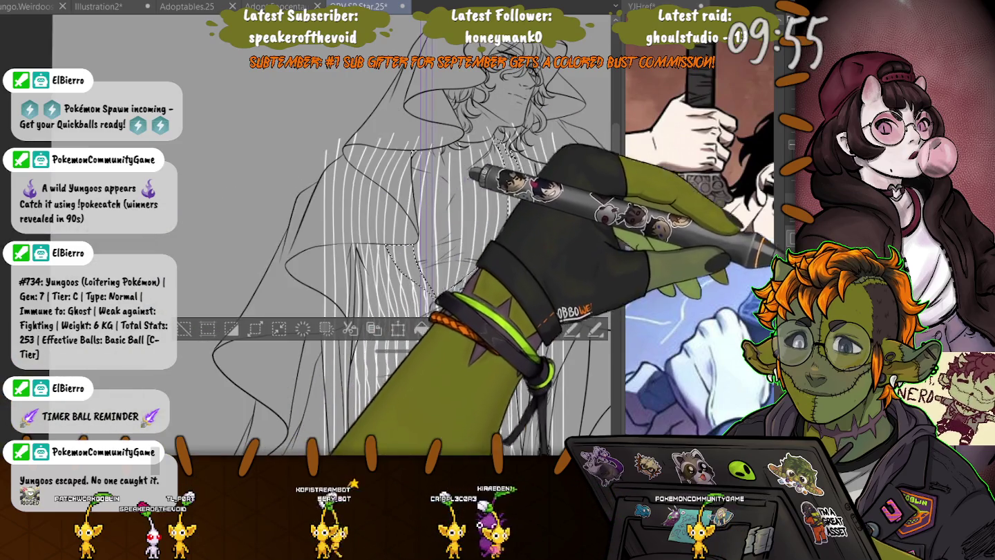
pyautogui.hotkey('ctrl', 'd')
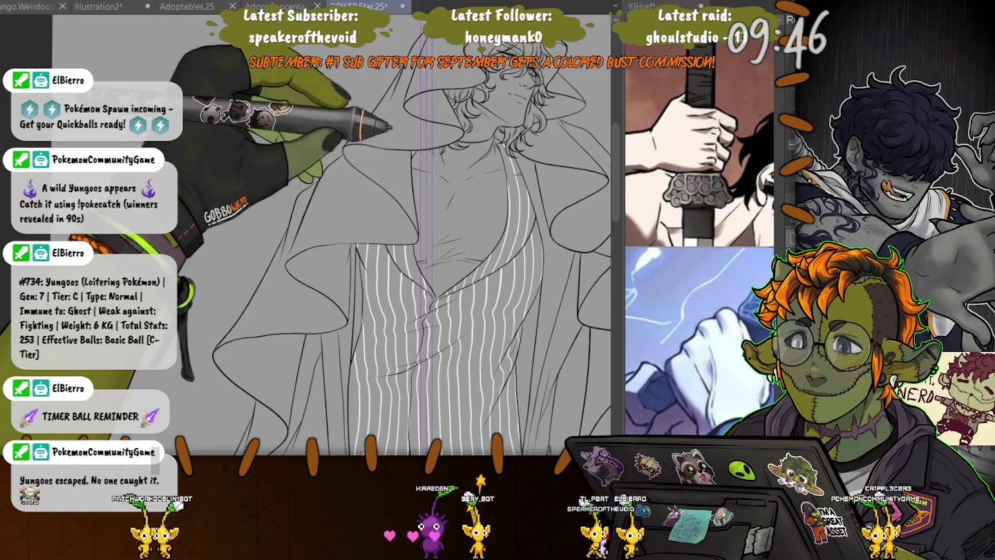
pyautogui.moveTo(386, 243); pyautogui.dragTo(532, 220)
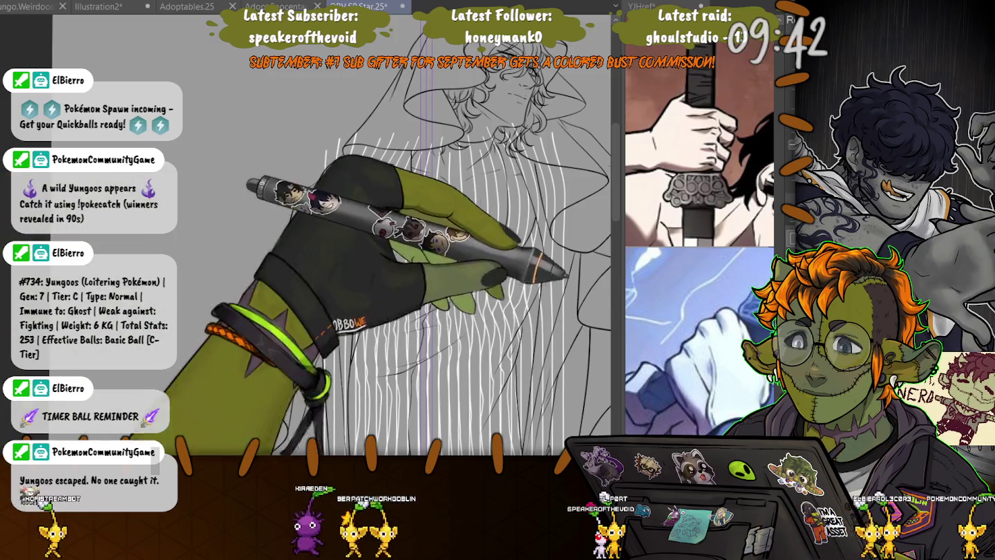
pyautogui.hotkey('ctrl', 'd')
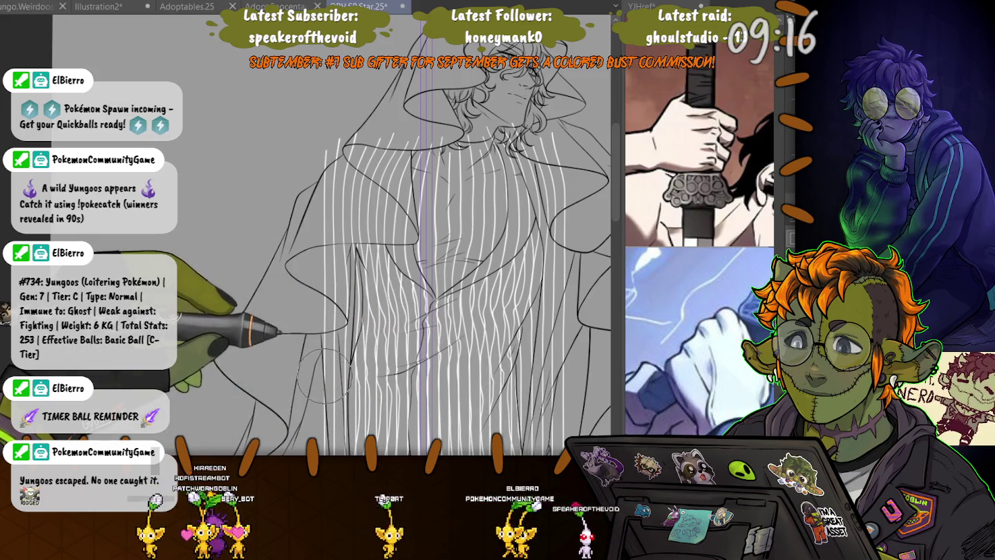
pyautogui.hotkey('ctrl', 'alt', 'g')
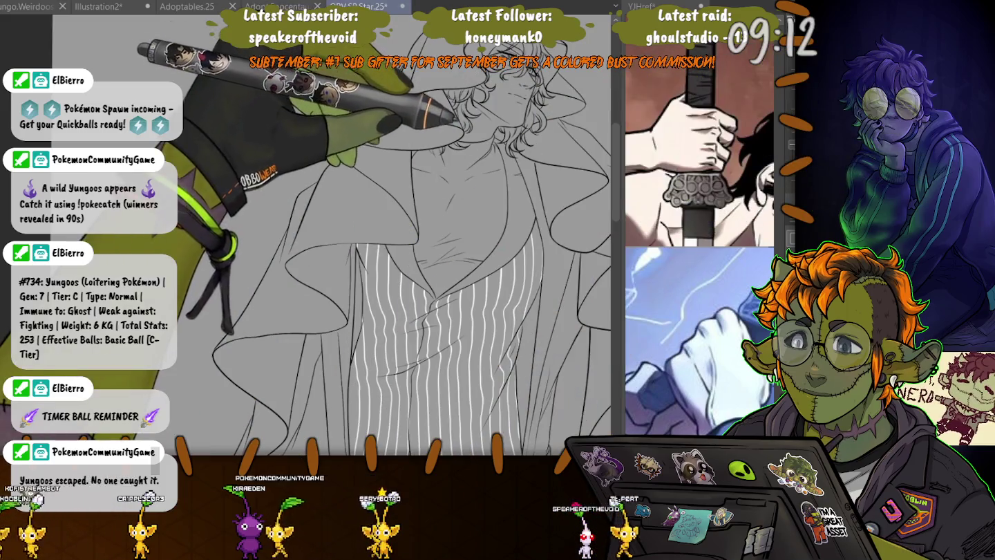
pyautogui.moveTo(496, 141)
pyautogui.mouseDown()
pyautogui.moveTo(445, 304)
pyautogui.moveTo(414, 246)
pyautogui.mouseUp()
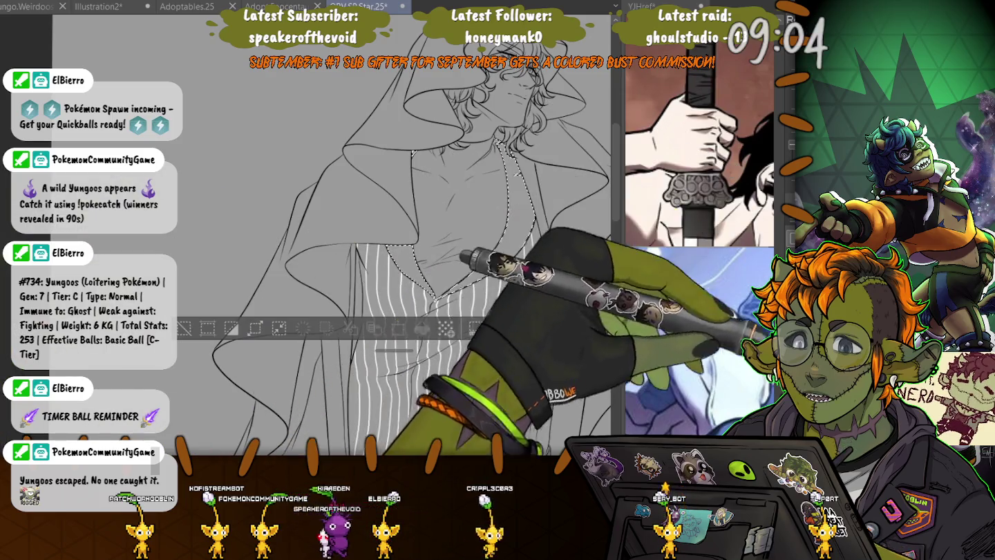
pyautogui.hotkey('ctrl', 'd')
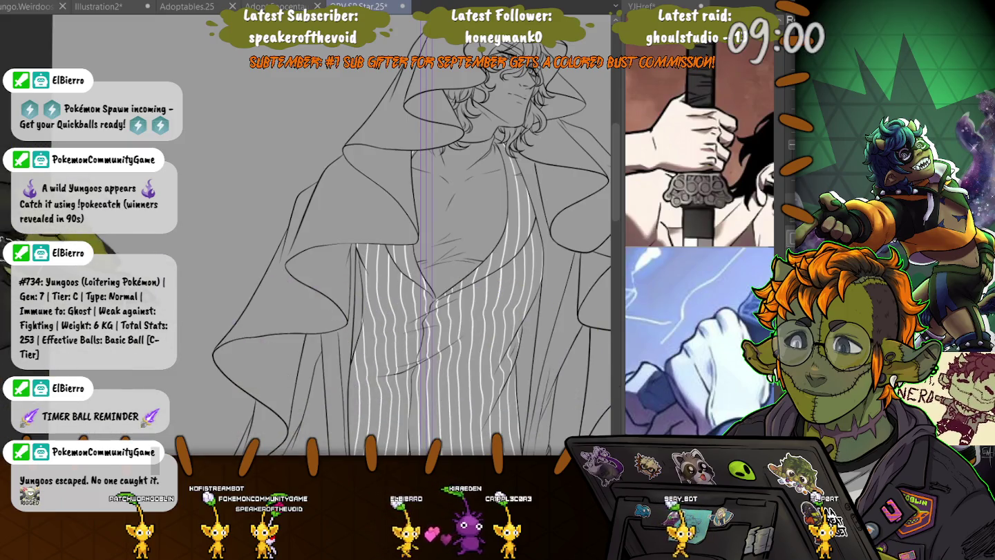
# - Draw white vertical pinstripes down over the trousers
pyautogui.scroll(-5, 406, 235)
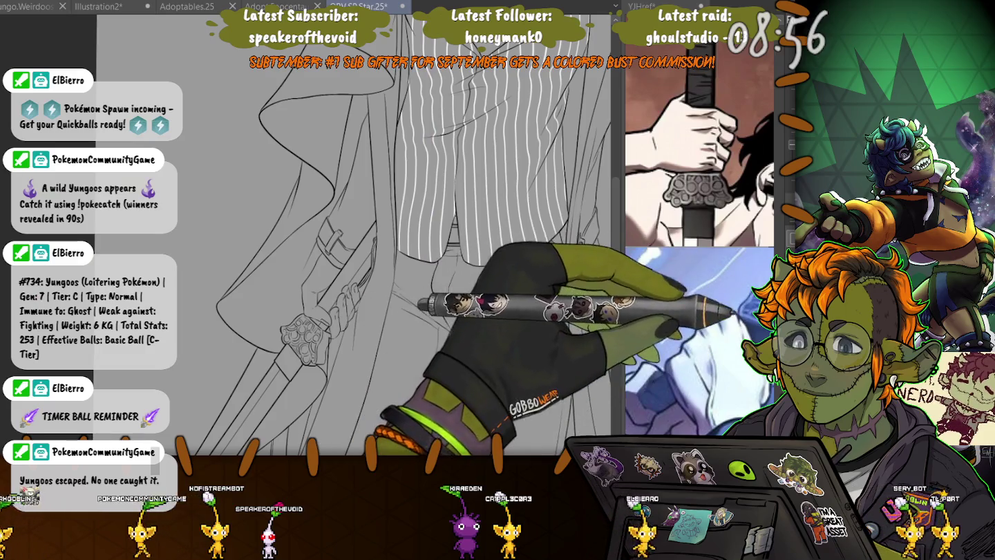
pyautogui.scroll(-5, 387, 235)
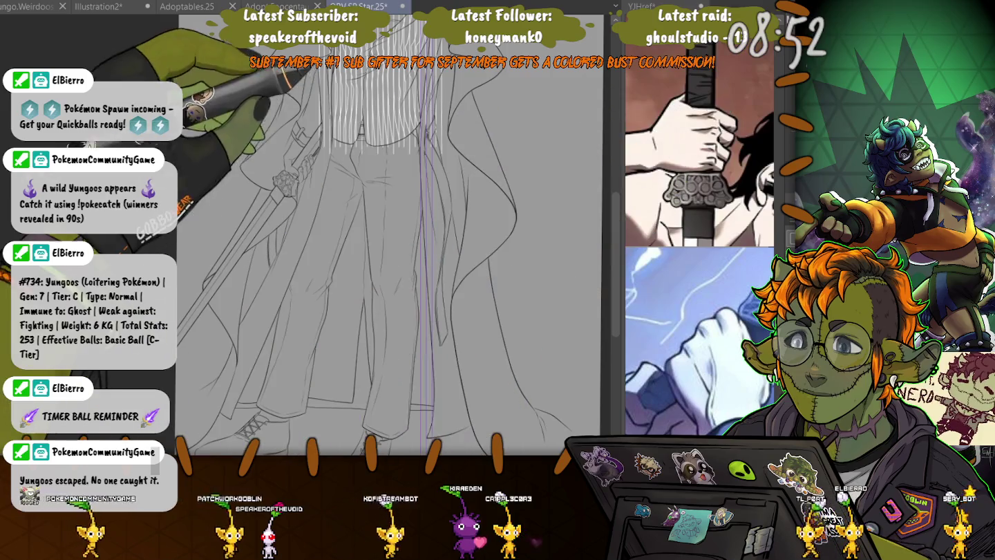
pyautogui.moveTo(367, 153); pyautogui.dragTo(366, 325)
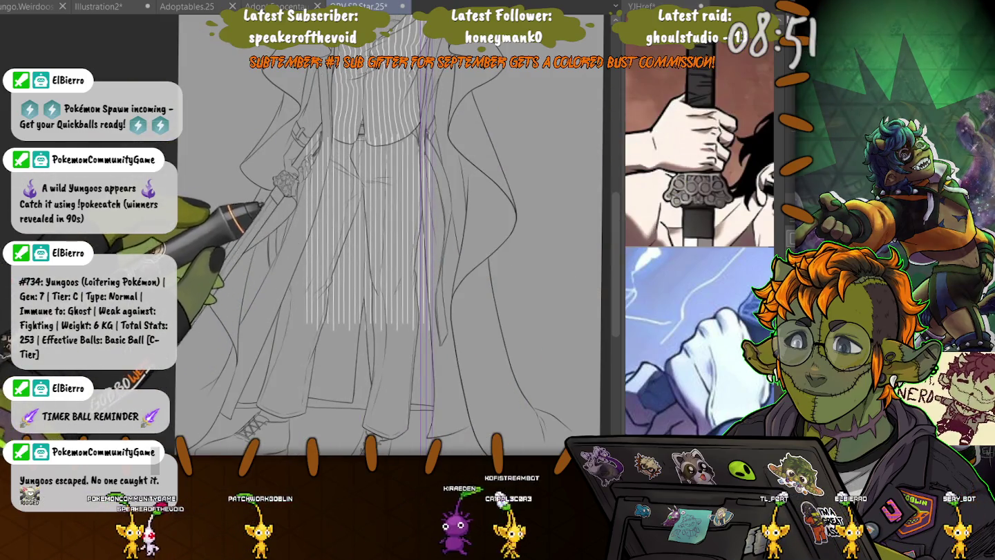
pyautogui.moveTo(311, 134); pyautogui.dragTo(311, 331)
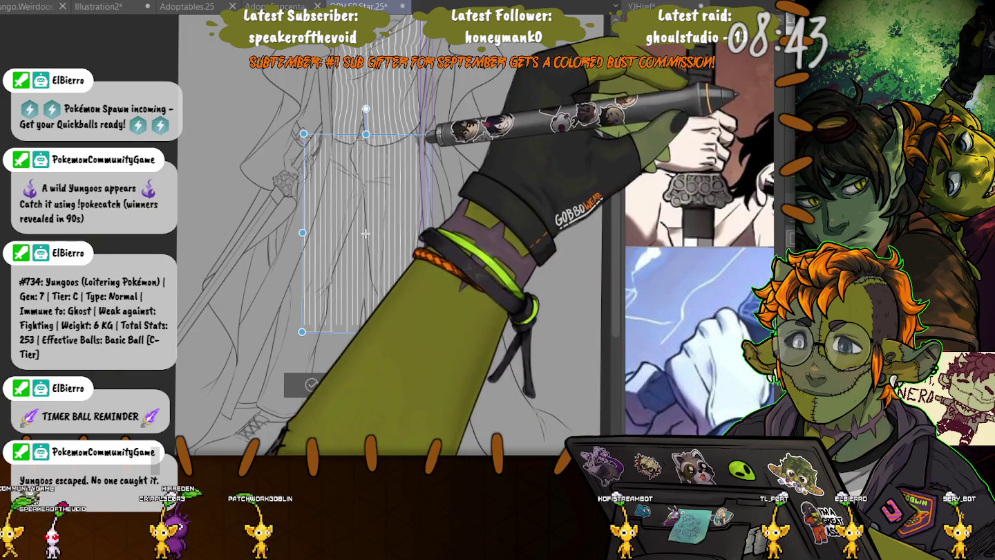
# - Stretch the stripe patch down the legs and extend its left edge across the trousers
pyautogui.moveTo(364, 332); pyautogui.dragTo(364, 456)
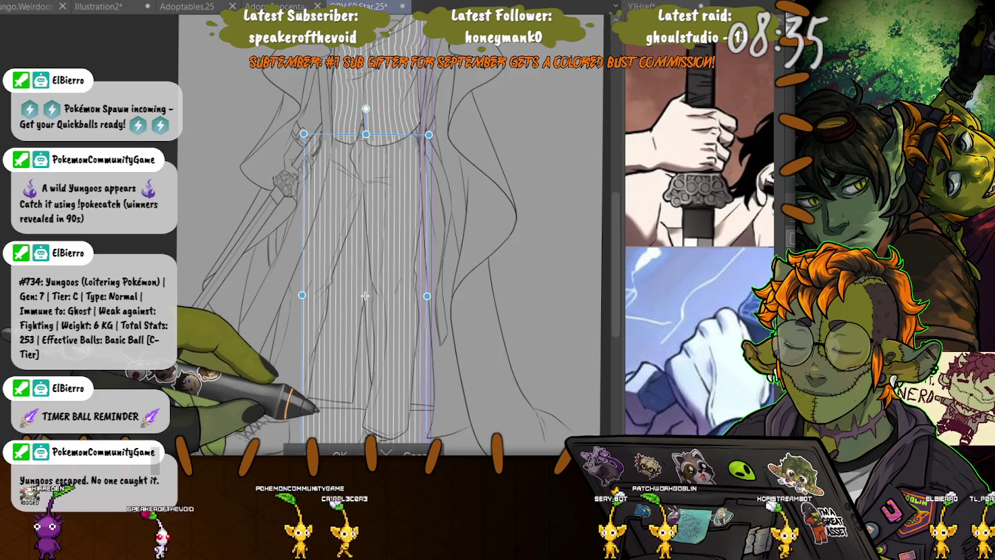
pyautogui.press('Return')
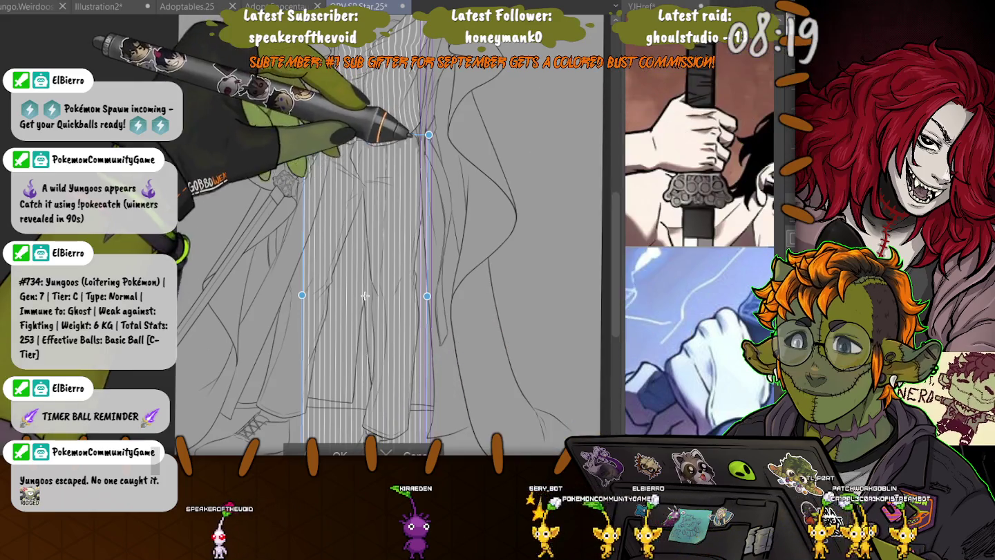
pyautogui.press('Return')
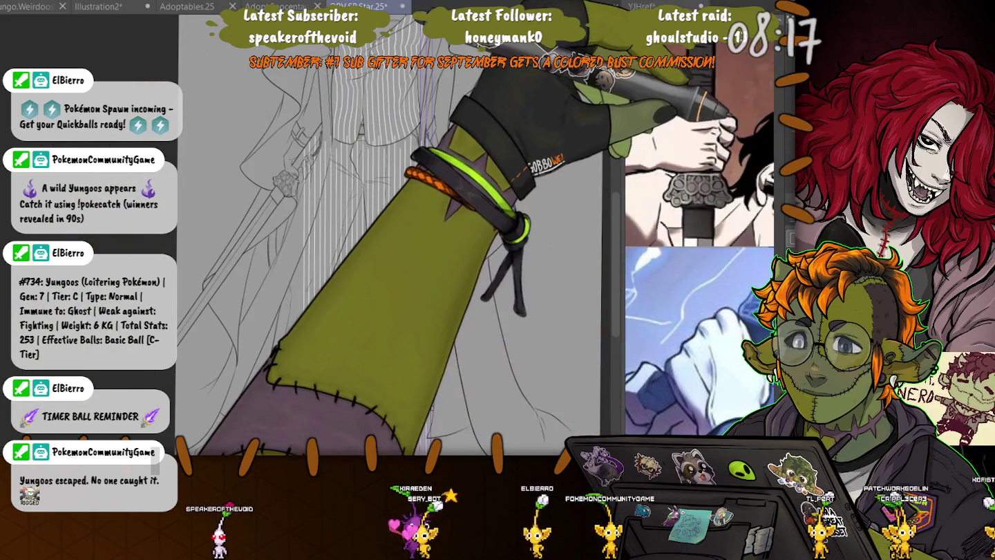
pyautogui.moveTo(331, 290); pyautogui.dragTo(183, 290)
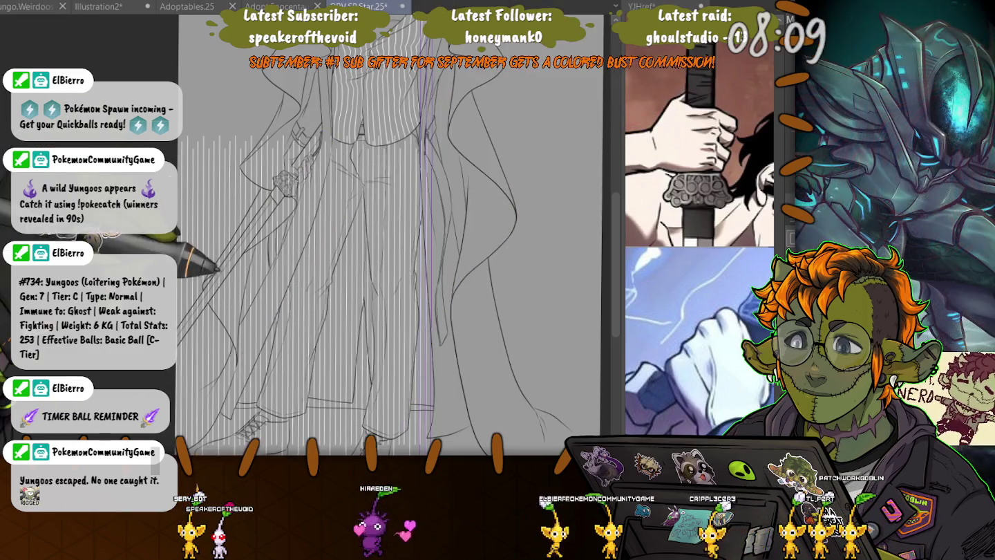
pyautogui.moveTo(183, 289)
pyautogui.mouseDown()
pyautogui.moveTo(208, 289)
pyautogui.moveTo(182, 290)
pyautogui.mouseUp()
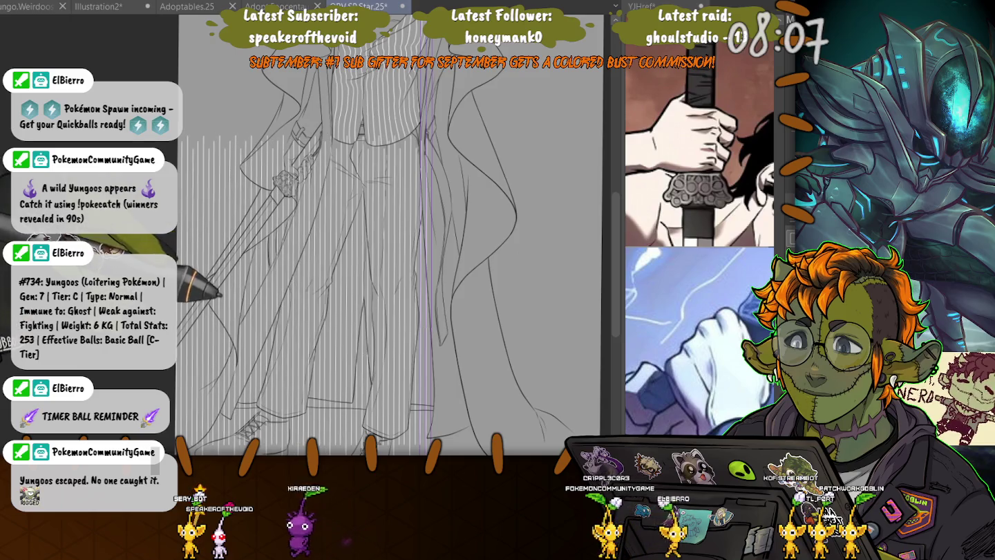
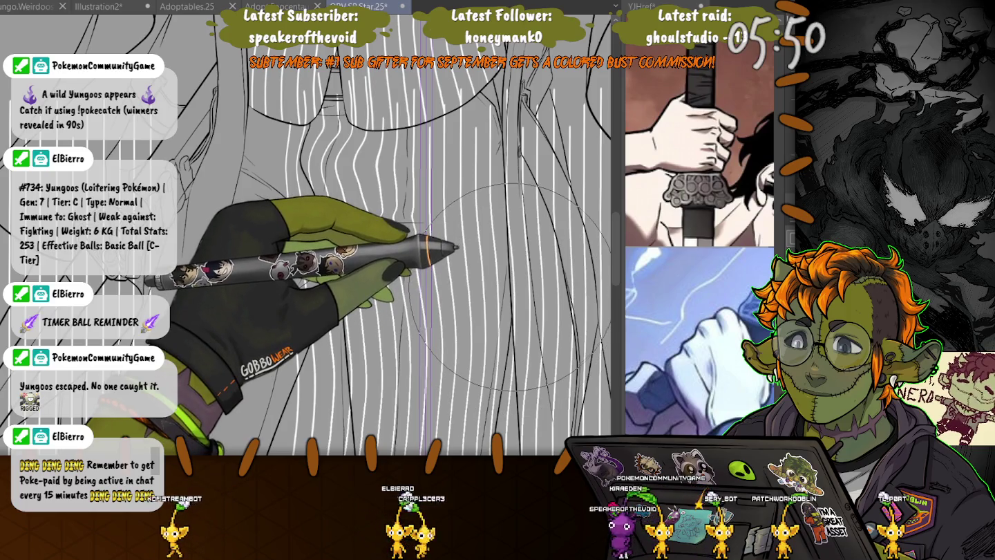
# - Draw another thin white pinstripe across the coat with a smaller brush, then pan along the coat
pyautogui.press('[')
pyautogui.press('[')
pyautogui.press('[')
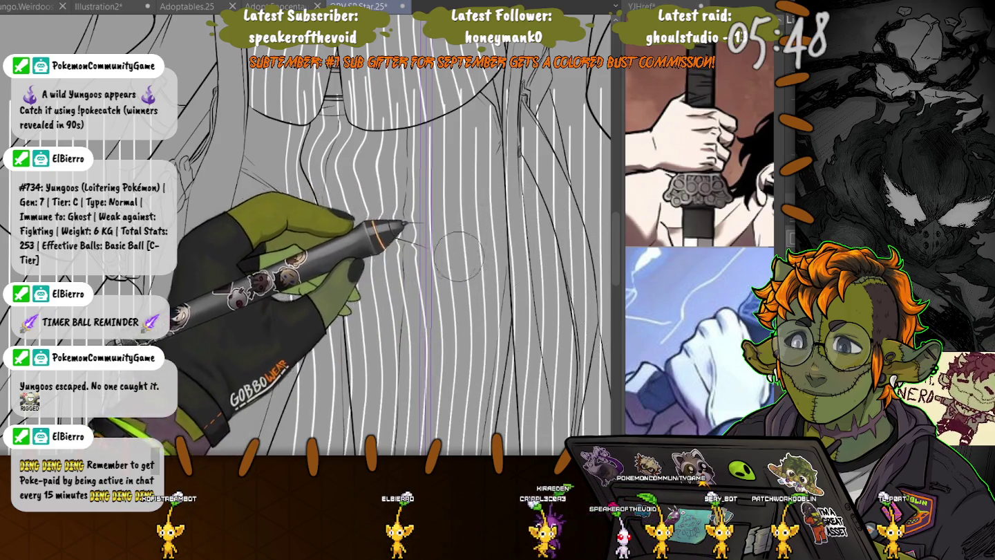
pyautogui.moveTo(356, 233); pyautogui.dragTo(427, 237)
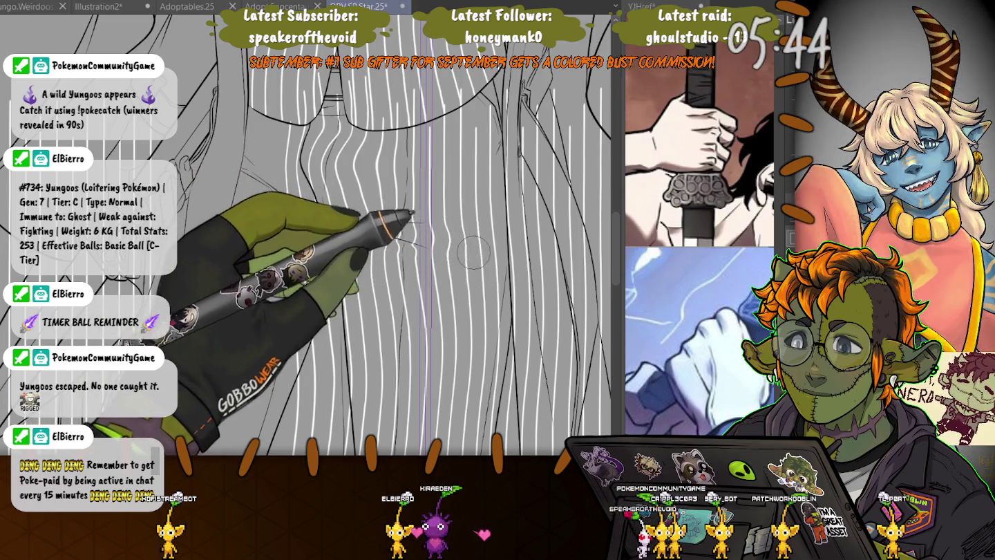
pyautogui.press(']')
pyautogui.press(']')
pyautogui.press(']')
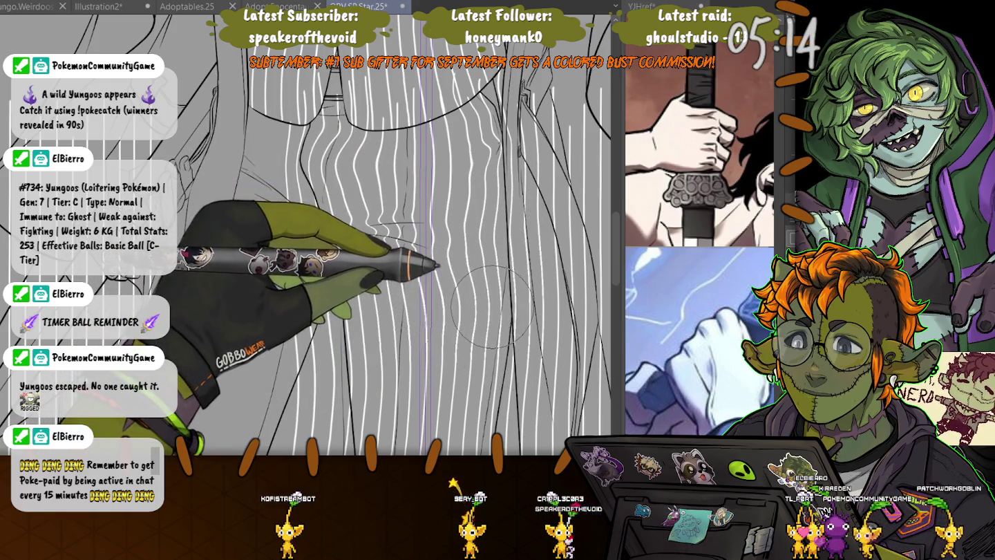
pyautogui.moveTo(434, 295); pyautogui.dragTo(387, 208)
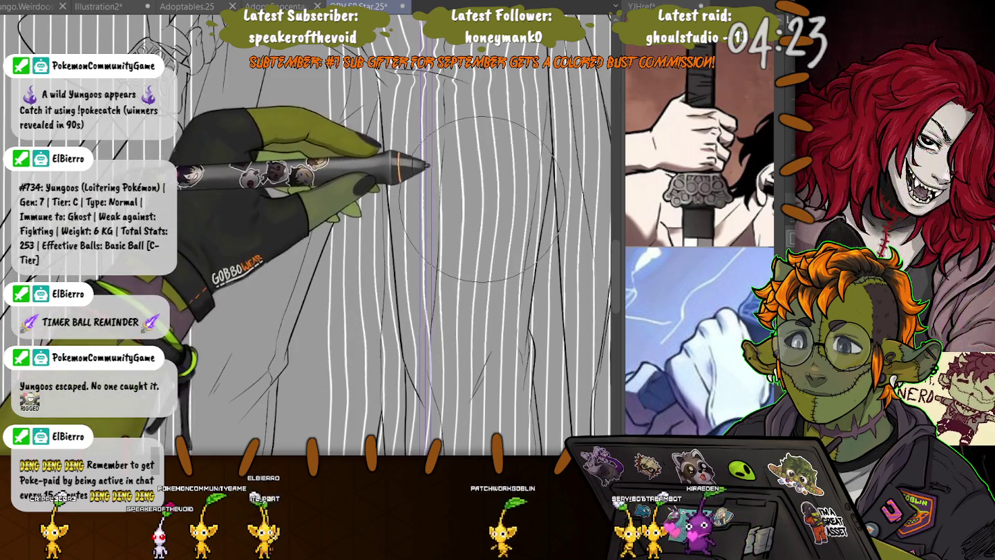
# - Draw long wavy white pinstripes down the trousers, panning down toward the shoe laces
pyautogui.press('[')
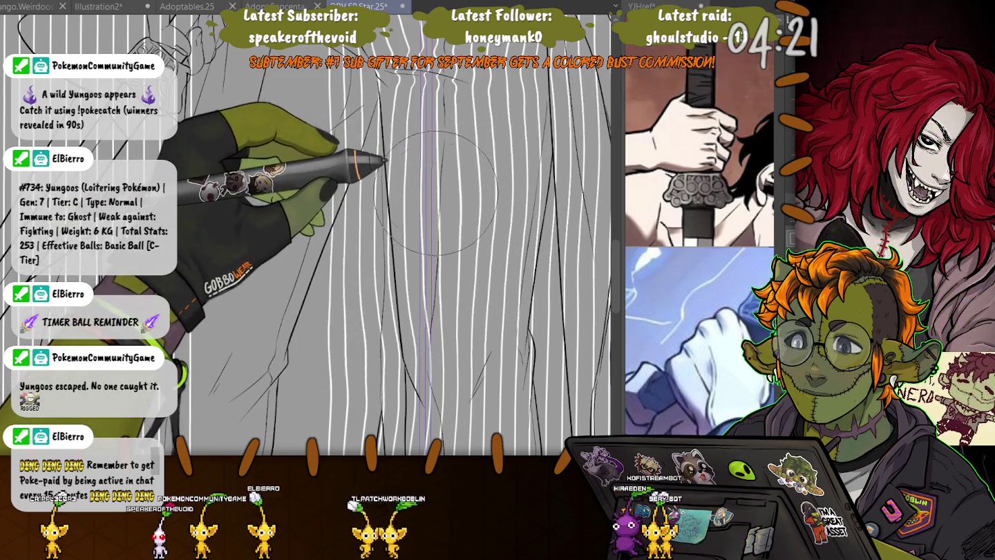
pyautogui.moveTo(228, 394); pyautogui.dragTo(359, 159)
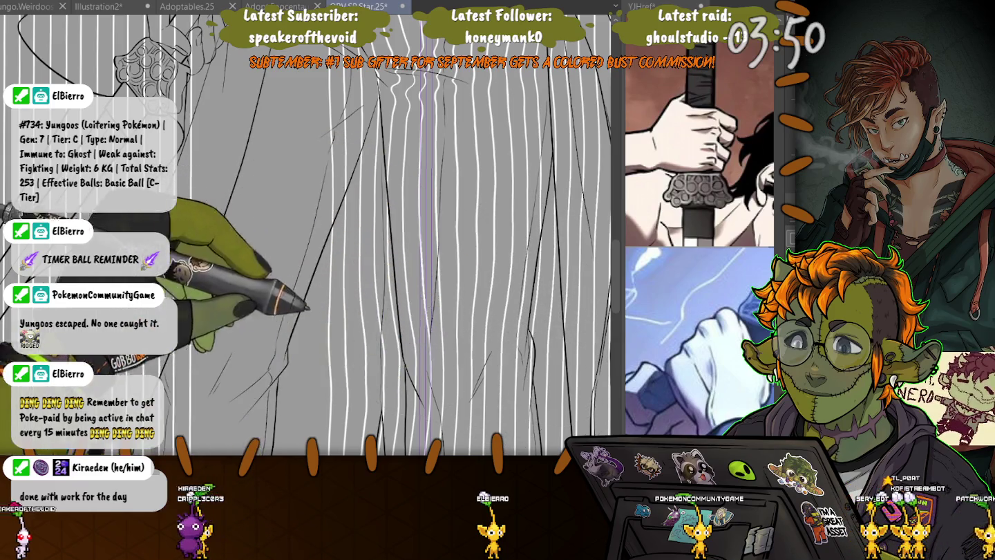
pyautogui.moveTo(308, 308); pyautogui.dragTo(245, 155)
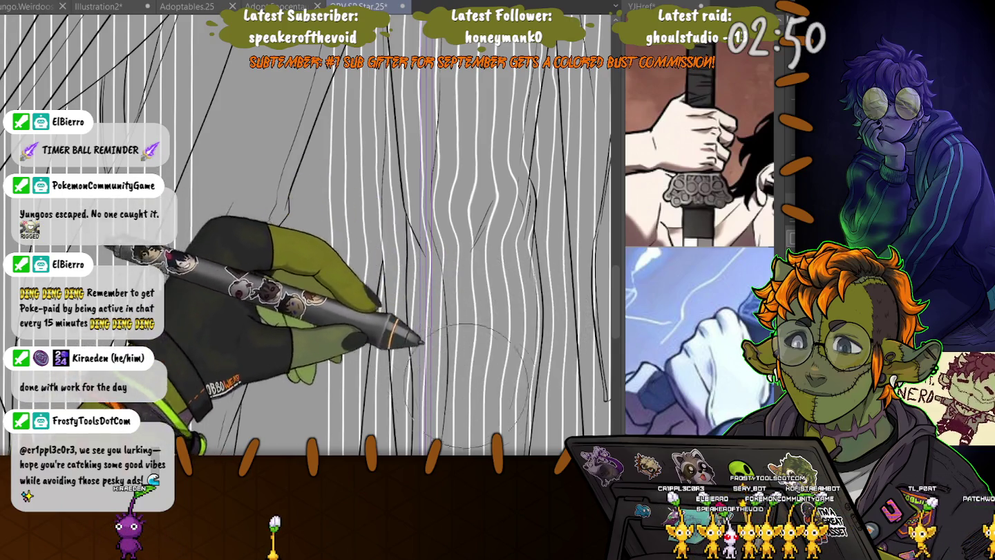
pyautogui.moveTo(524, 323); pyautogui.dragTo(481, 266)
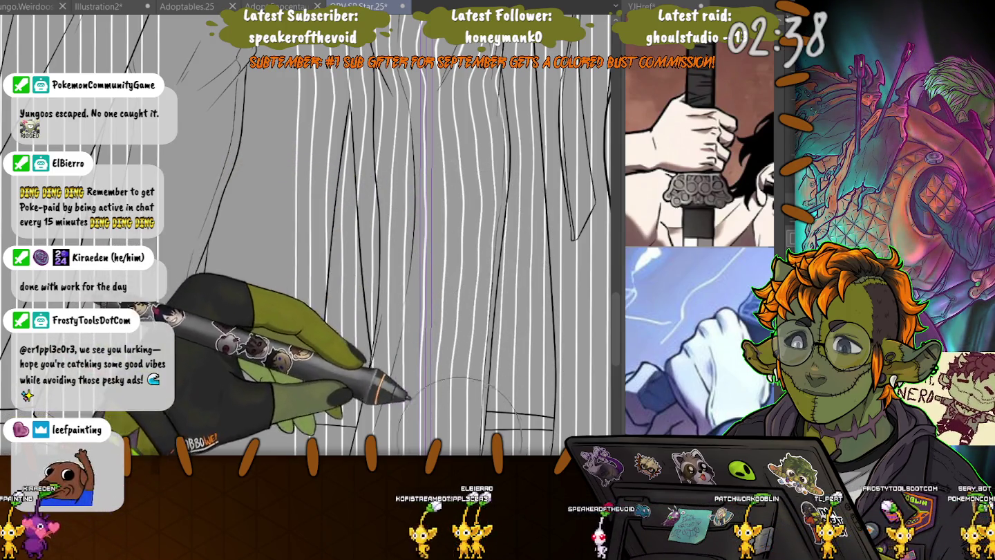
pyautogui.moveTo(462, 433); pyautogui.dragTo(460, 256)
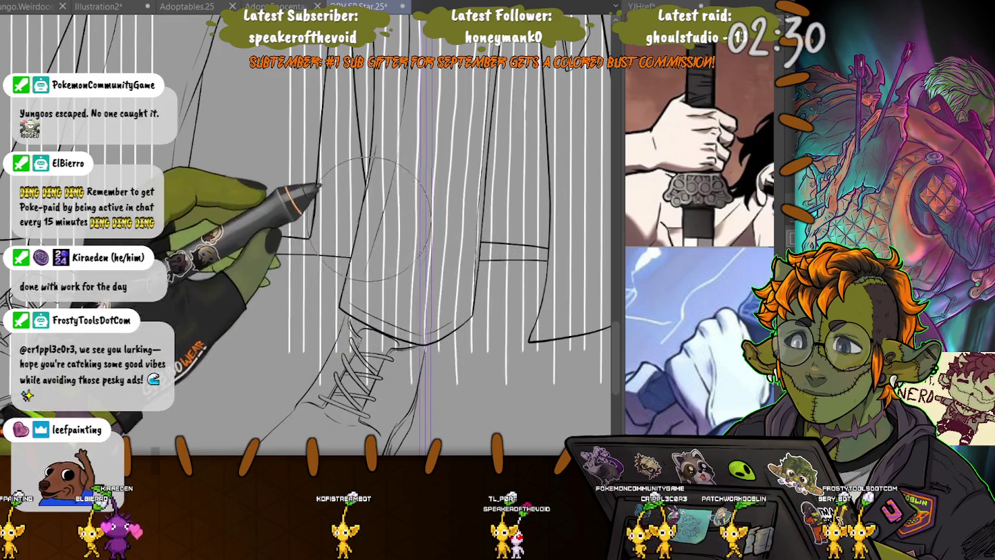
# - Zoom in on the legs and fine-tune the brush size for the final thin stripes
pyautogui.press('[')
pyautogui.press('[')
pyautogui.press('[')
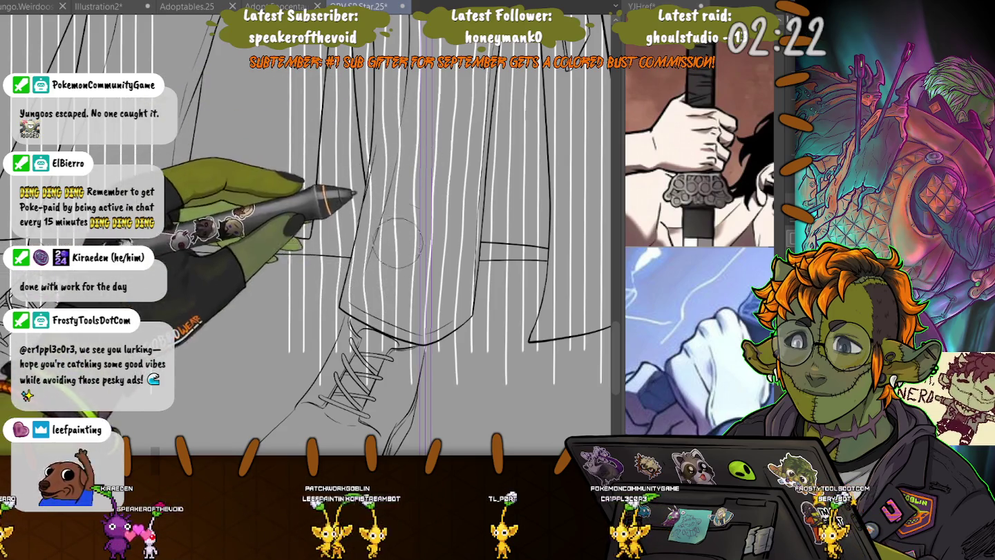
pyautogui.scroll(3, 440, 211)
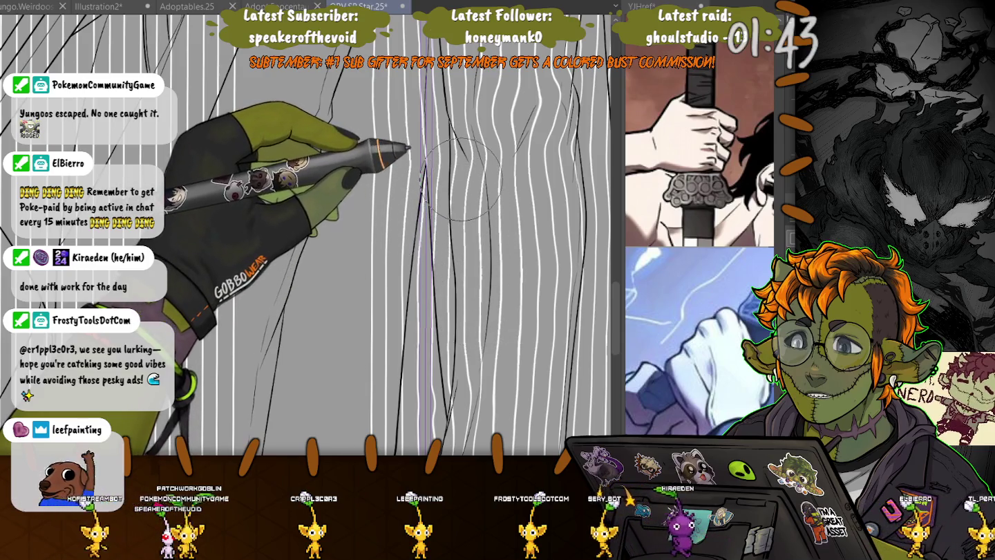
pyautogui.press('[')
pyautogui.press('[')
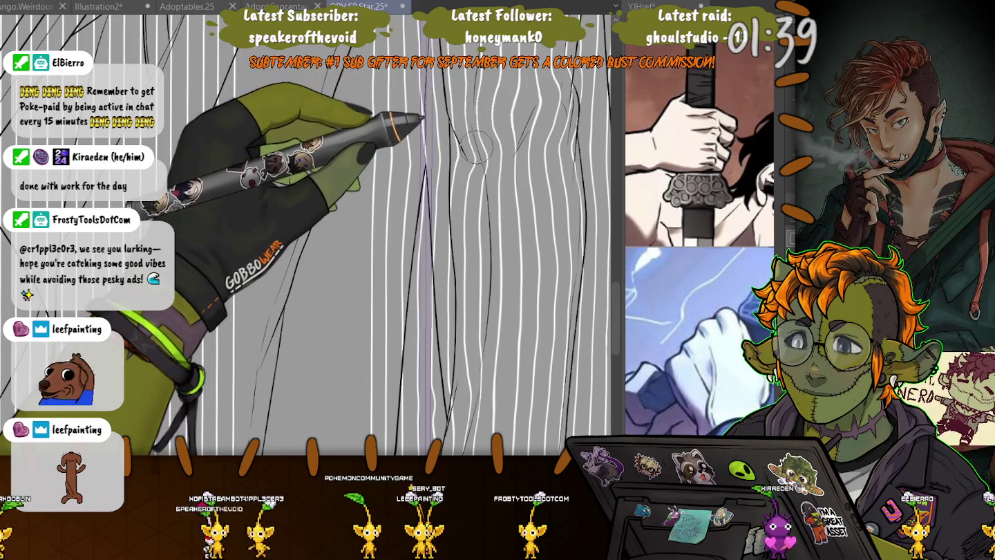
pyautogui.press(']')
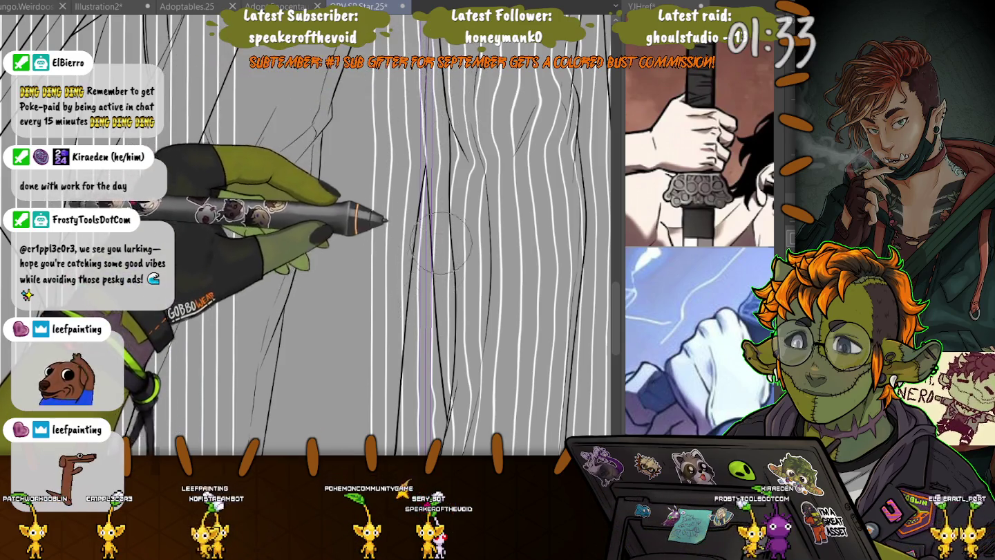
# - Zoom out and undo to hide the white pinstripes so the plain line art shows
pyautogui.scroll(-2, 441, 241)
pyautogui.scroll(-2, 441, 241)
pyautogui.scroll(-2, 440, 242)
pyautogui.scroll(-2, 441, 242)
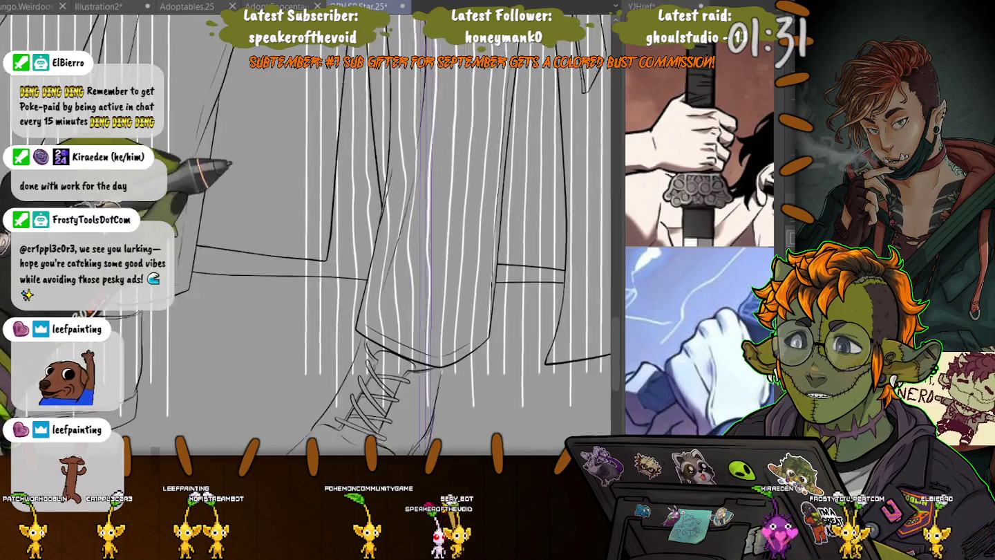
pyautogui.scroll(-1, 441, 242)
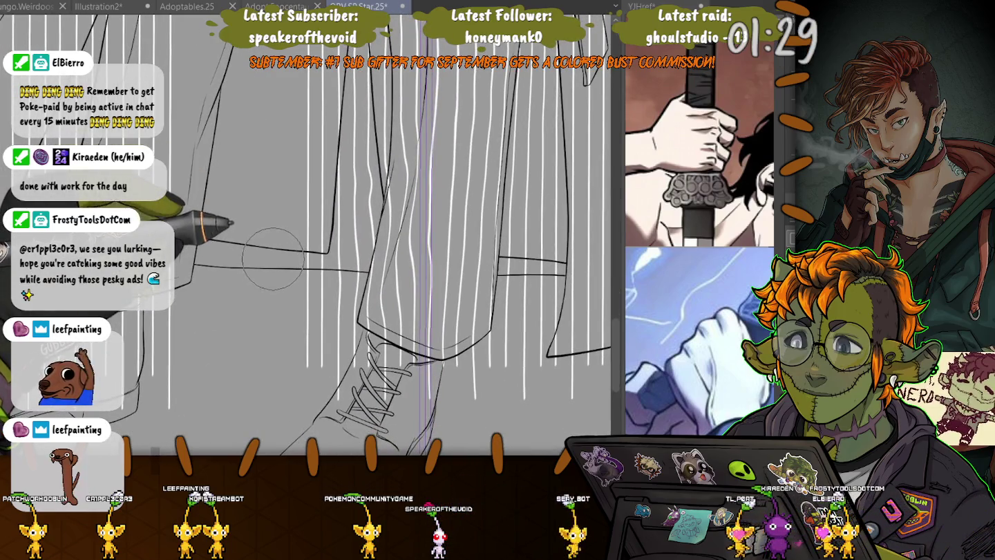
pyautogui.hotkey('ctrl', 'z')
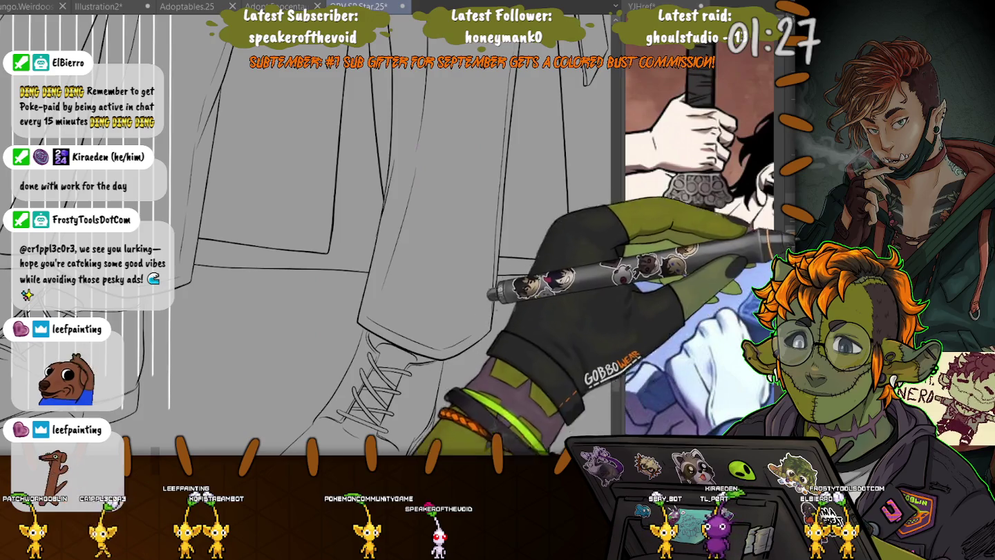
pyautogui.moveTo(503, 169); pyautogui.dragTo(493, 311)
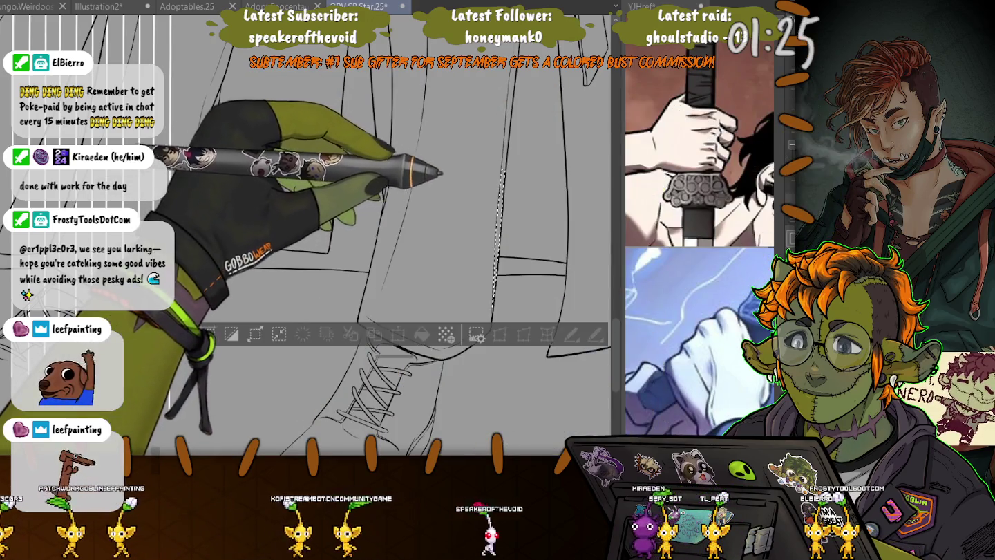
pyautogui.moveTo(514, 42); pyautogui.dragTo(425, 41)
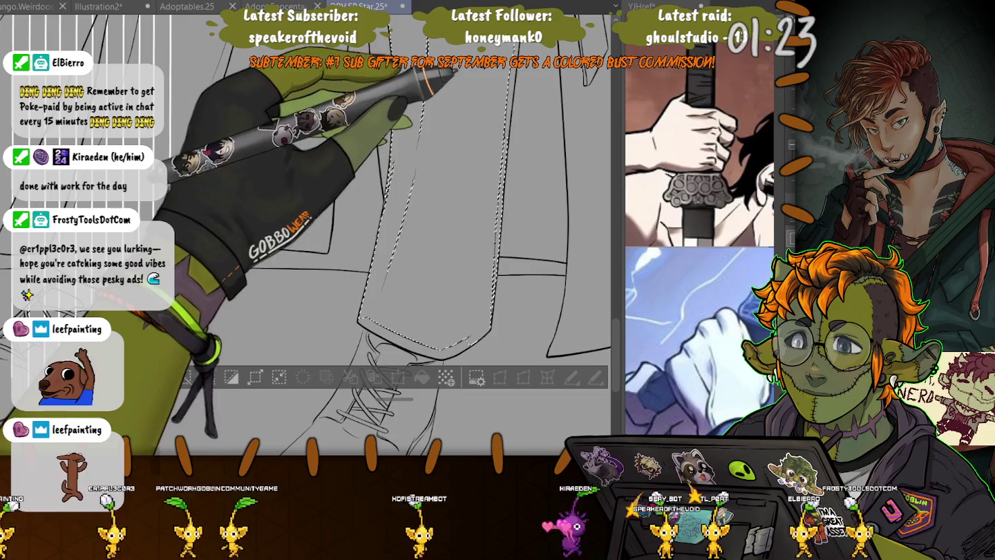
pyautogui.moveTo(359, 322); pyautogui.dragTo(388, 357)
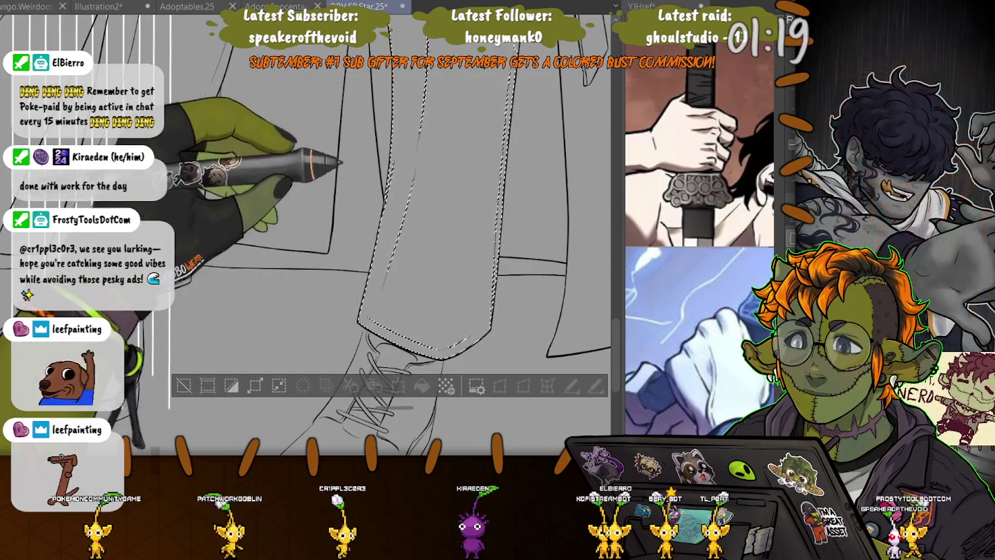
pyautogui.scroll(5, 394, 235)
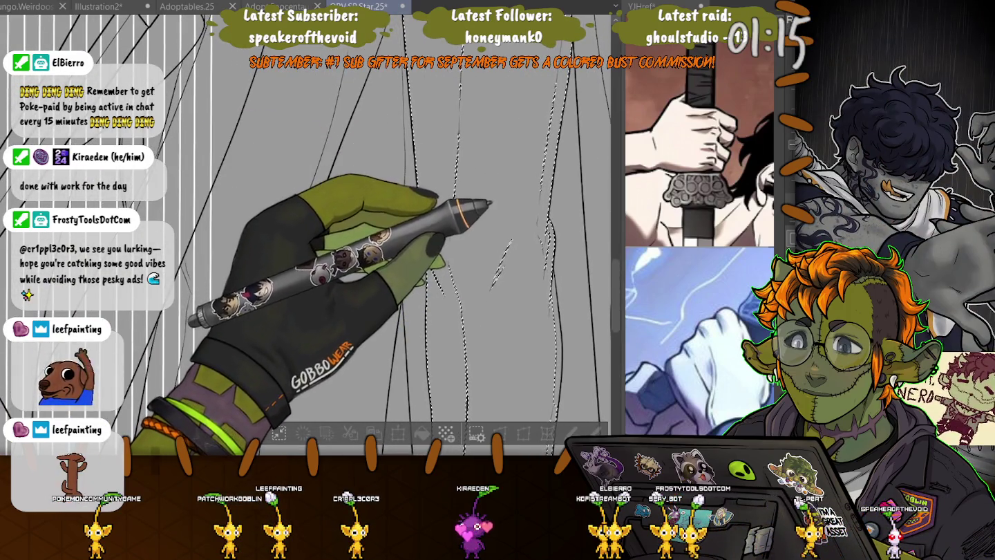
pyautogui.hotkey('ctrl', '-')
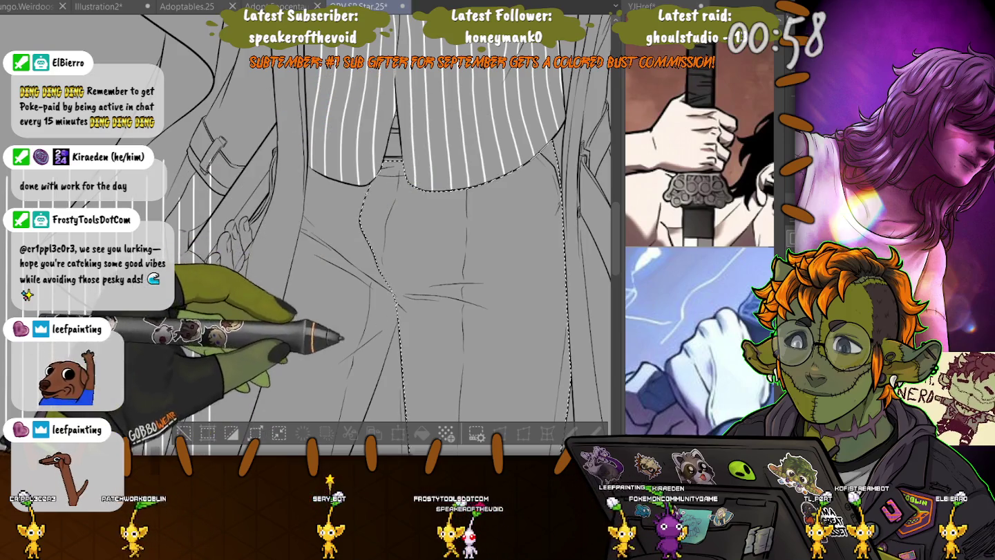
pyautogui.scroll(-5, 311, 235)
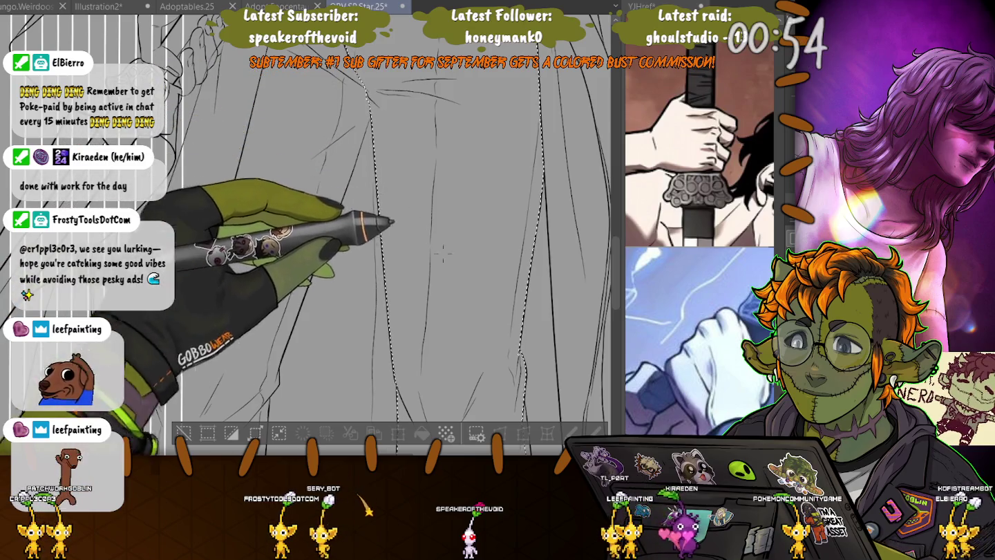
pyautogui.scroll(-2, 389, 191)
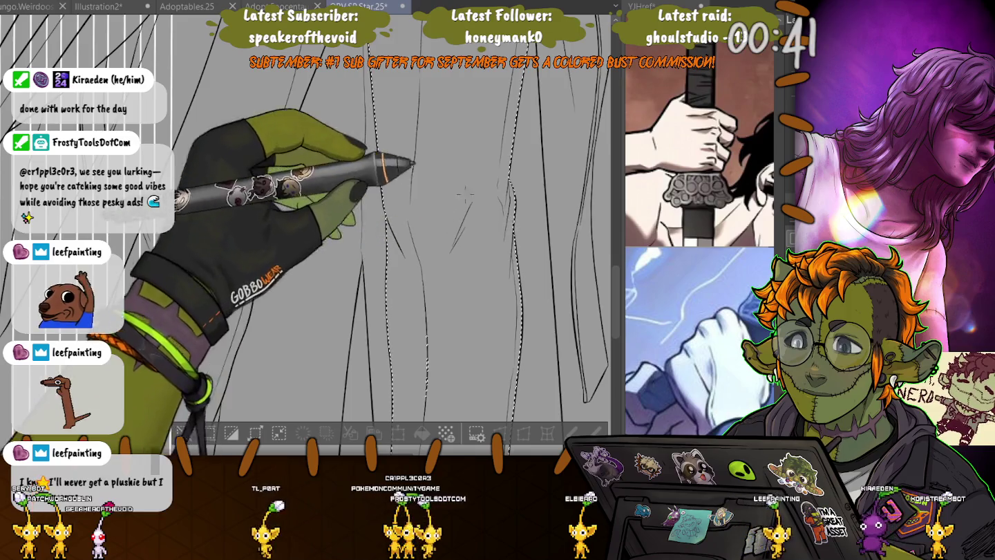
pyautogui.moveTo(440, 279); pyautogui.dragTo(442, 167)
pyautogui.scroll(-5, 442, 168)
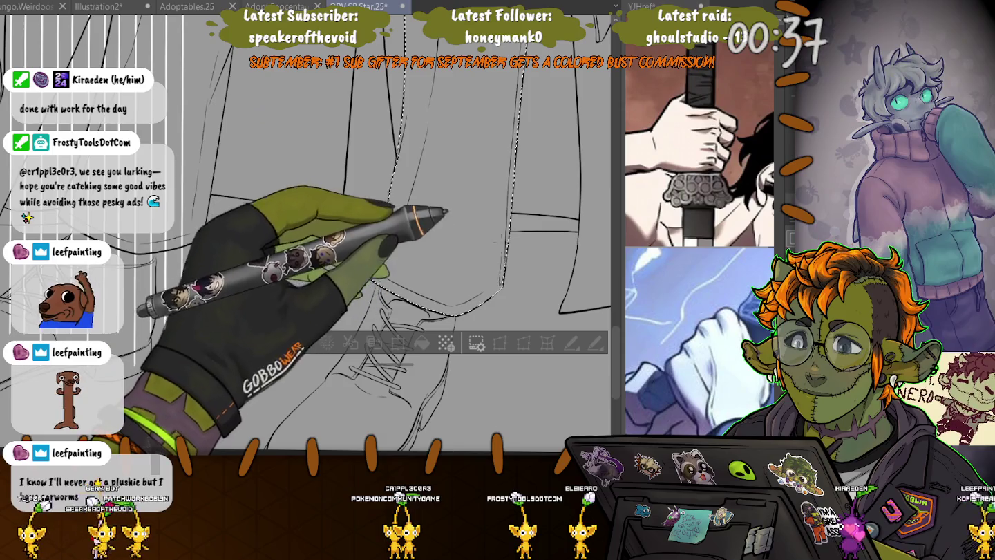
pyautogui.scroll(3, 442, 208)
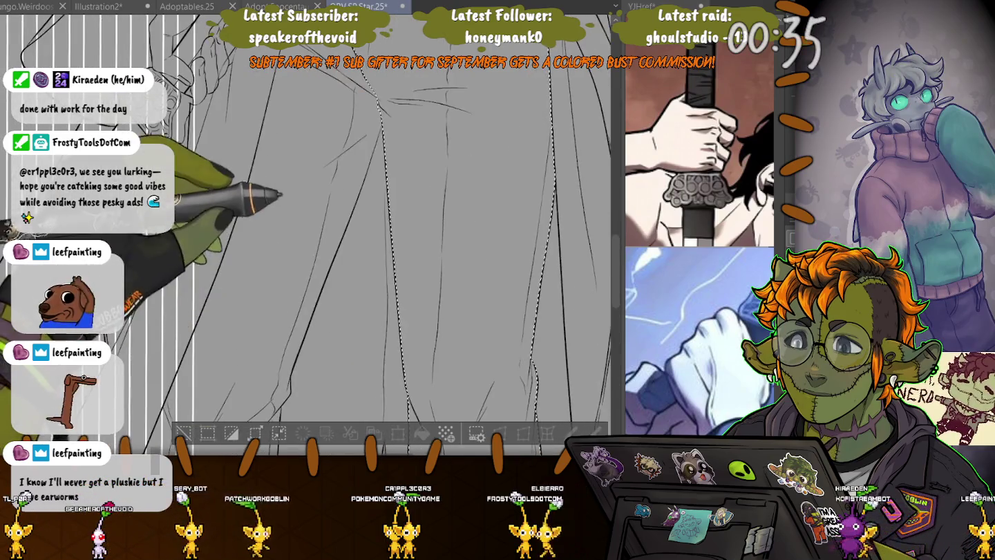
pyautogui.scroll(3, 304, 228)
pyautogui.scroll(2, 388, 242)
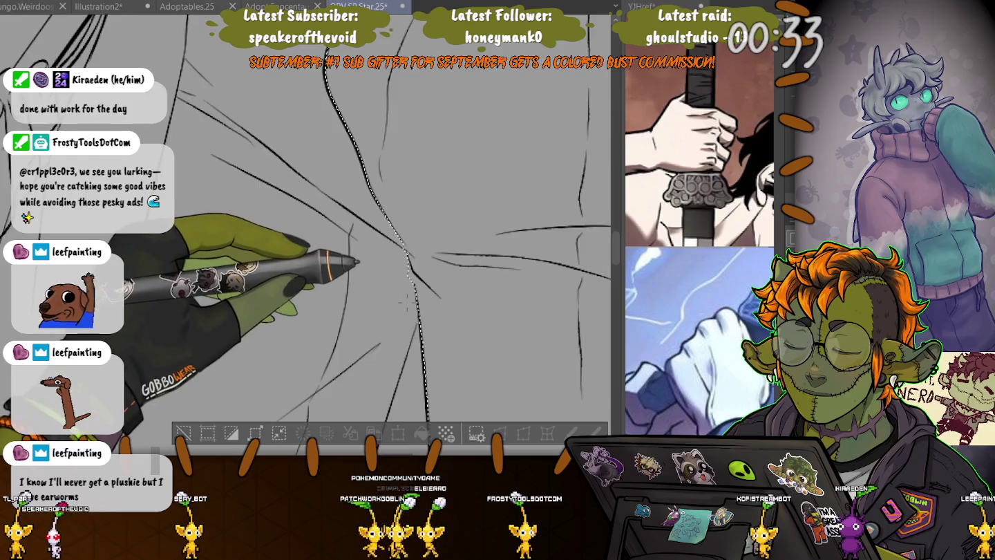
pyautogui.scroll(1, 407, 302)
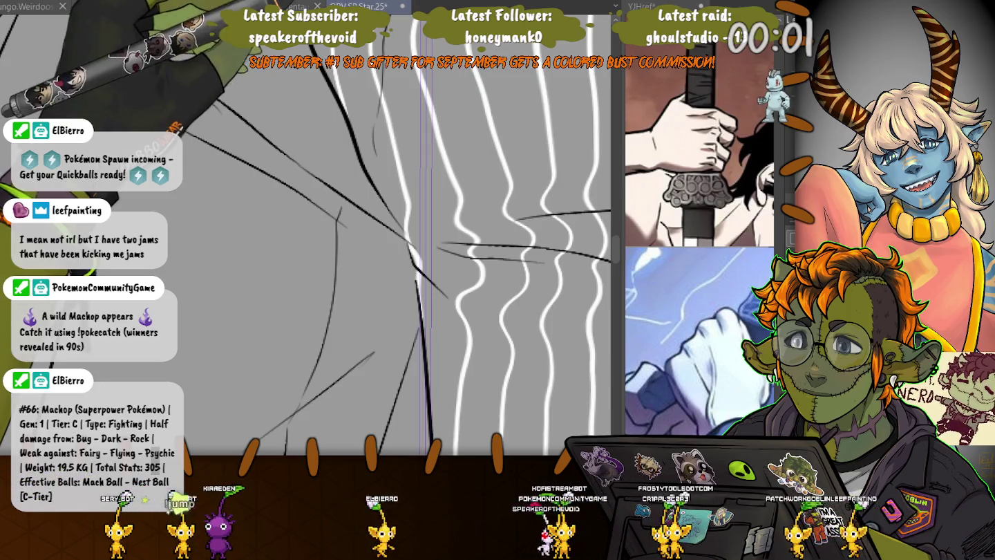
# - Zoom out to compare the trouser pinstripes with the full figure, then zoom back in
pyautogui.scroll(-3, 275, 275)
pyautogui.scroll(-2, 275, 275)
pyautogui.scroll(-1, 275, 274)
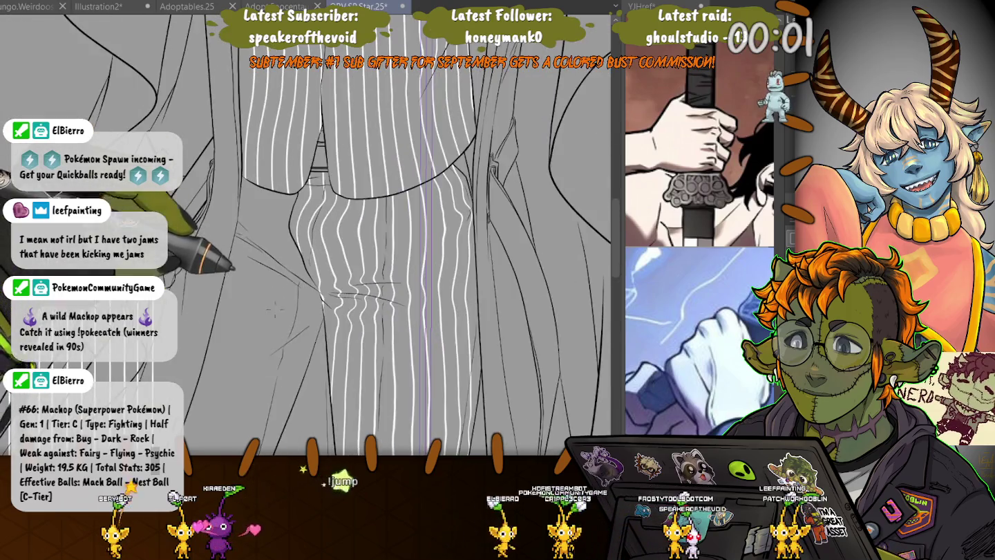
pyautogui.scroll(-1, 275, 275)
pyautogui.scroll(-1, 275, 274)
pyautogui.scroll(-1, 275, 274)
pyautogui.scroll(-1, 380, 331)
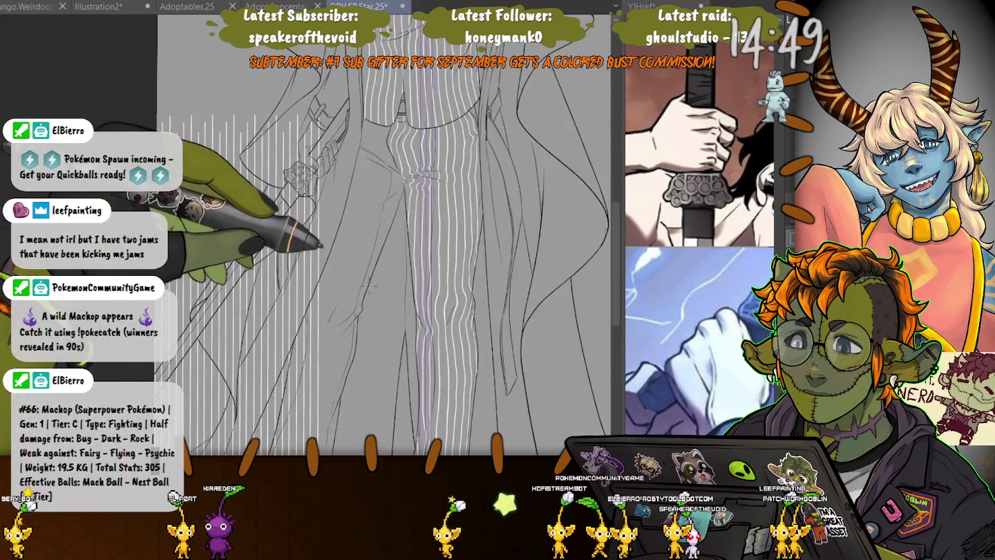
pyautogui.scroll(-2, 379, 331)
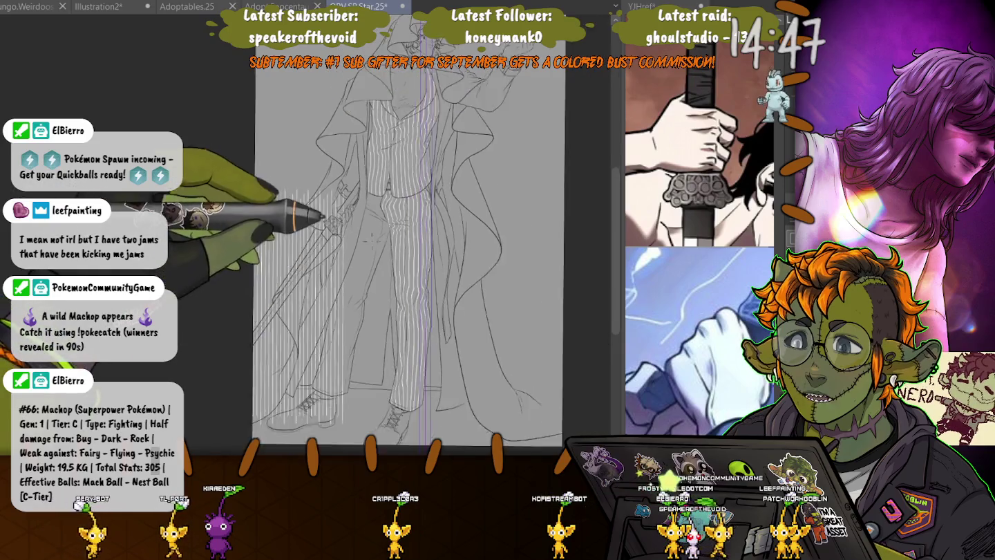
pyautogui.scroll(1, 381, 329)
pyautogui.scroll(1, 380, 329)
pyautogui.scroll(1, 381, 329)
pyautogui.scroll(1, 380, 276)
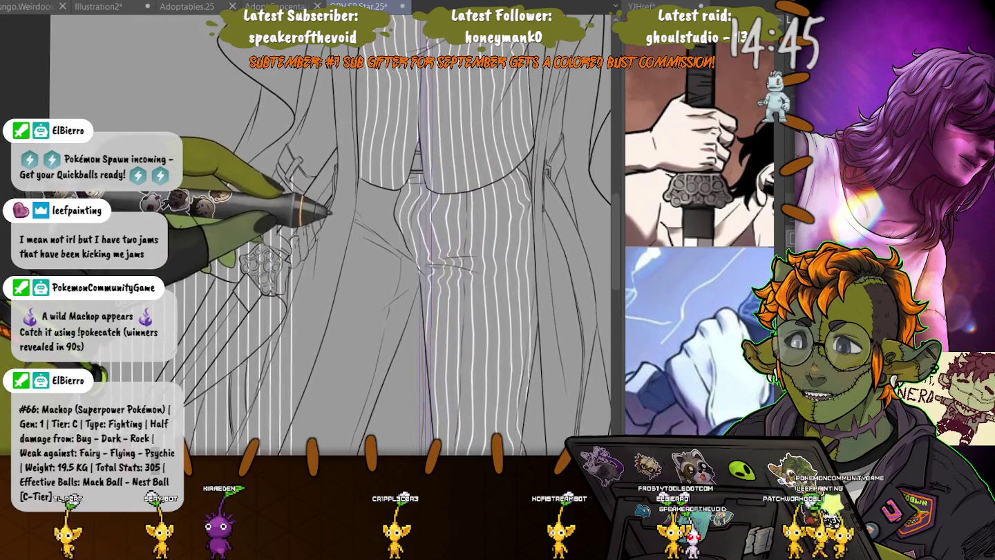
pyautogui.scroll(1, 380, 278)
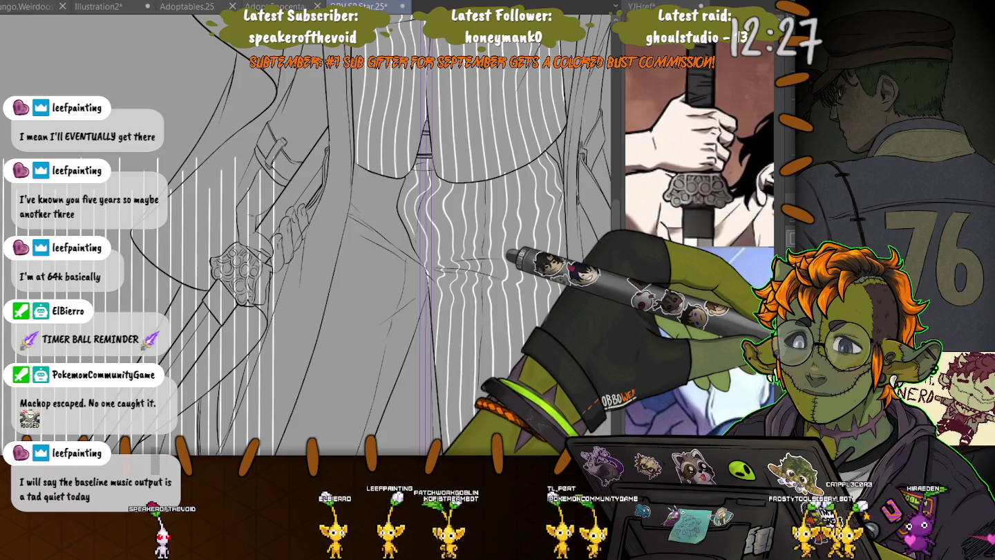
# - Zoom in on the trouser pinstripes to inspect how they follow the fabric folds
pyautogui.scroll(3, 389, 239)
pyautogui.scroll(-2, 389, 239)
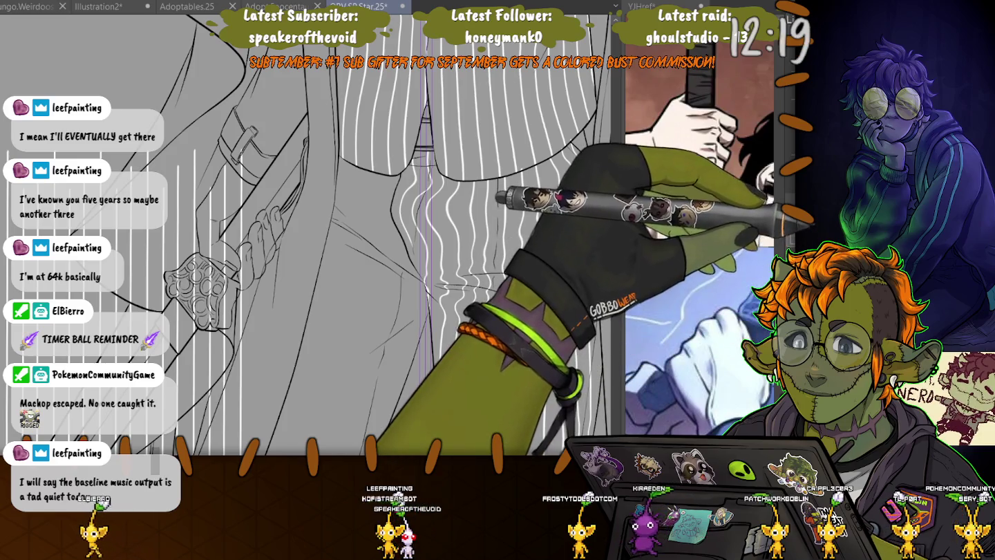
pyautogui.scroll(3, 404, 246)
pyautogui.scroll(2, 403, 245)
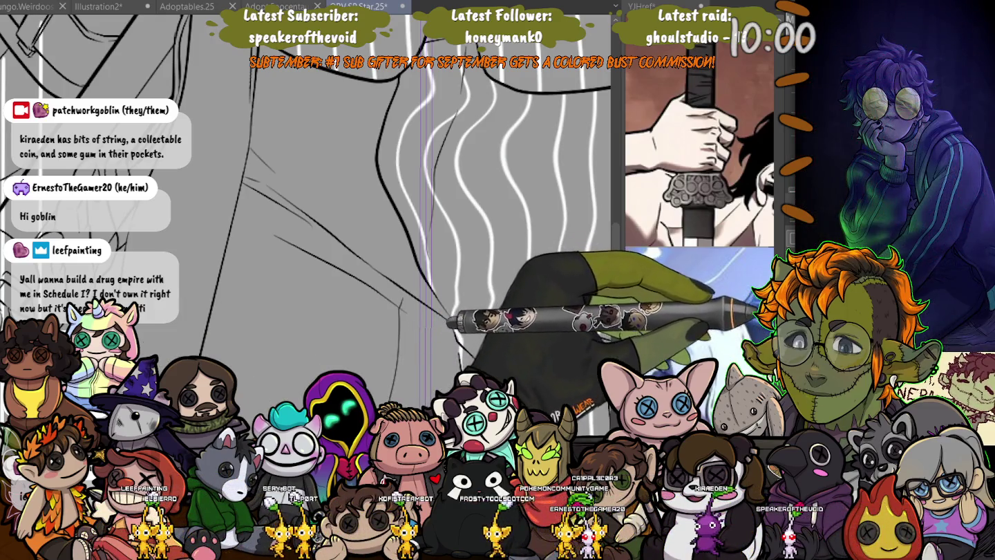
# - Shift and tilt the pinstripe layer to fit over the coat and commit the transform
pyautogui.hotkey('ctrl', '-')
pyautogui.hotkey('ctrl', '-')
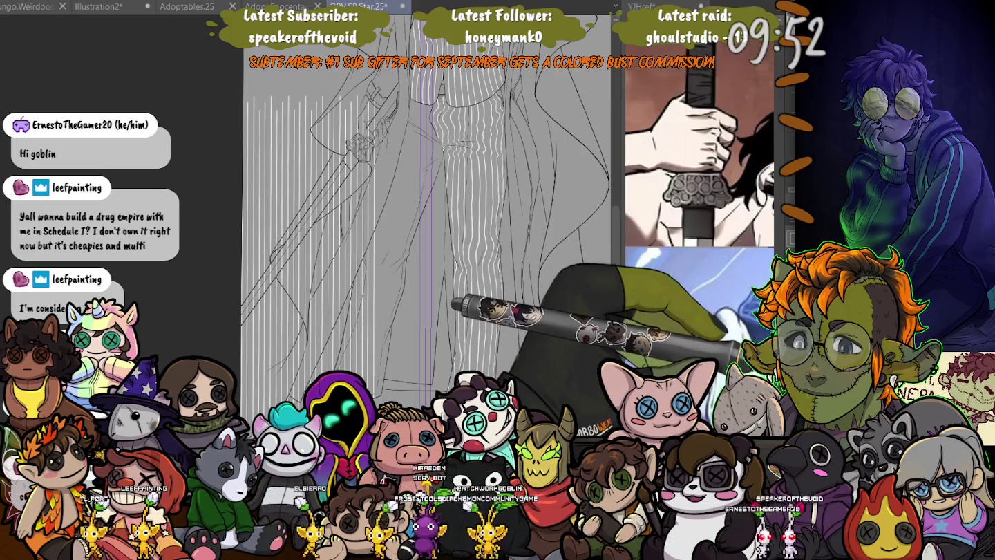
pyautogui.hotkey('ctrl', 't')
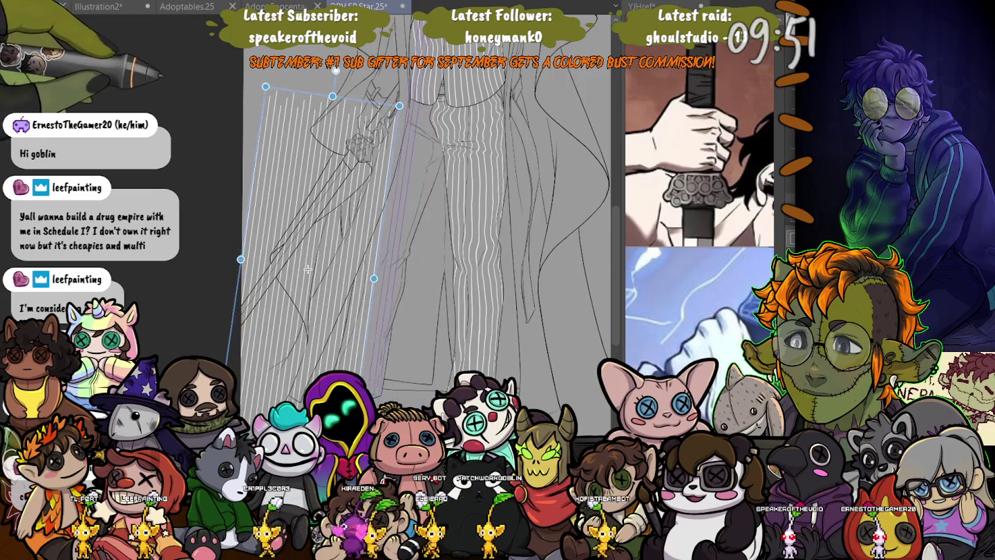
pyautogui.moveTo(307, 269); pyautogui.dragTo(374, 256)
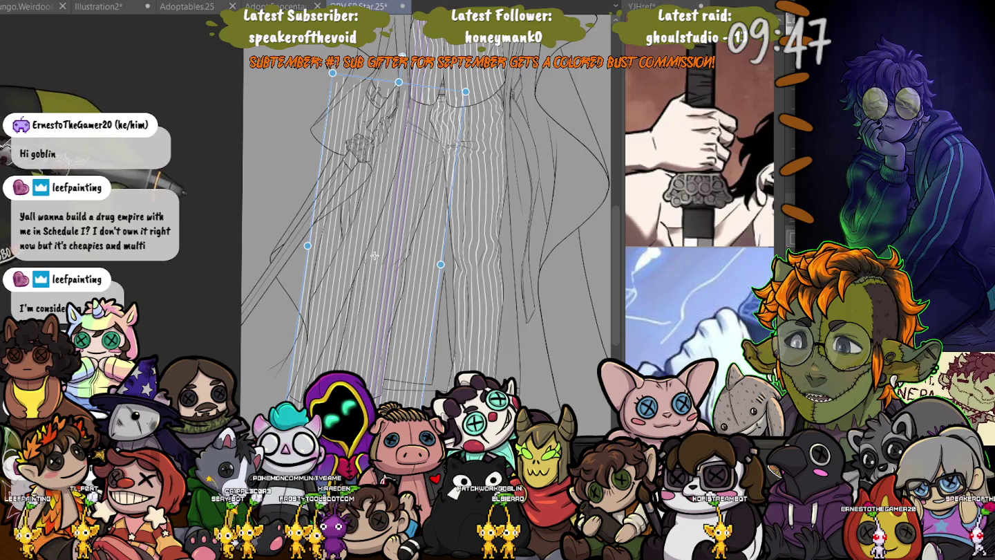
pyautogui.moveTo(374, 256); pyautogui.dragTo(376, 251)
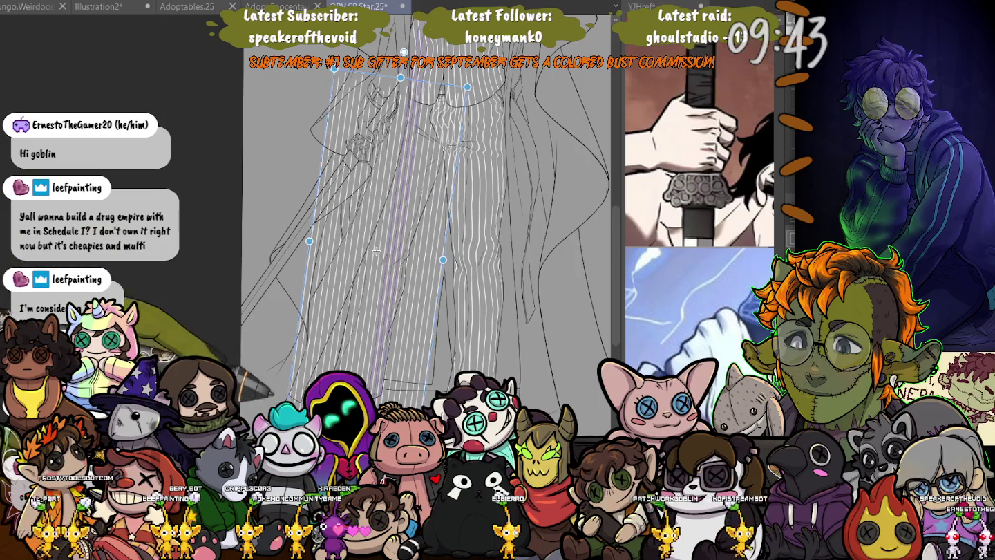
pyautogui.press('Return')
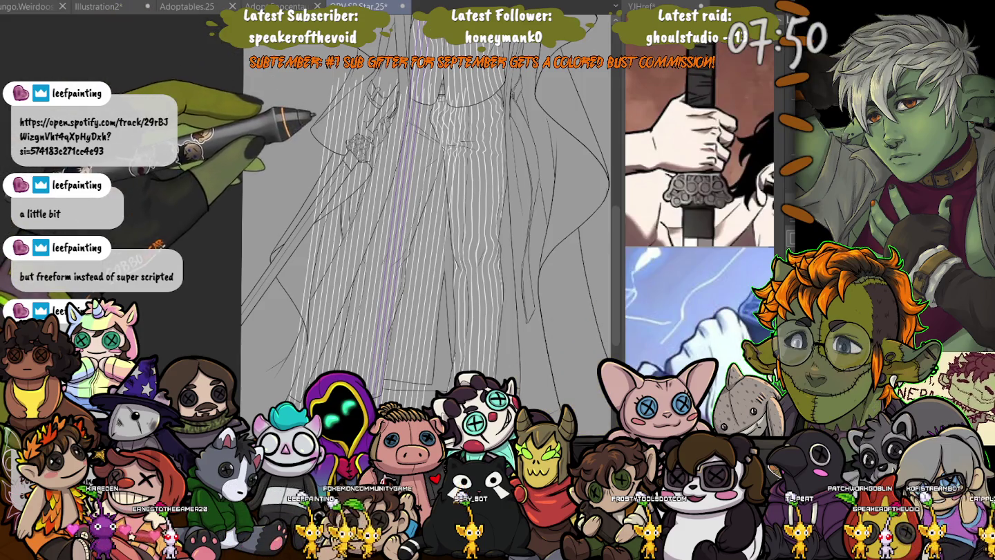
# - Zoom in on the pinstriped lower body of the figure
pyautogui.scroll(2, 425, 221)
pyautogui.scroll(1, 377, 220)
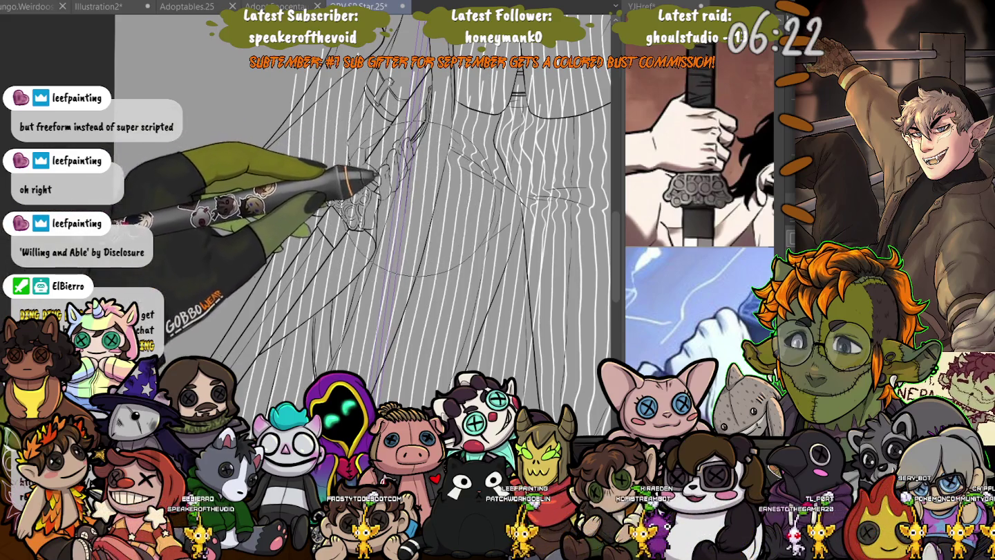
# - Sketch a rough circle over the striped lower body
pyautogui.moveTo(414, 180); pyautogui.dragTo(421, 186)
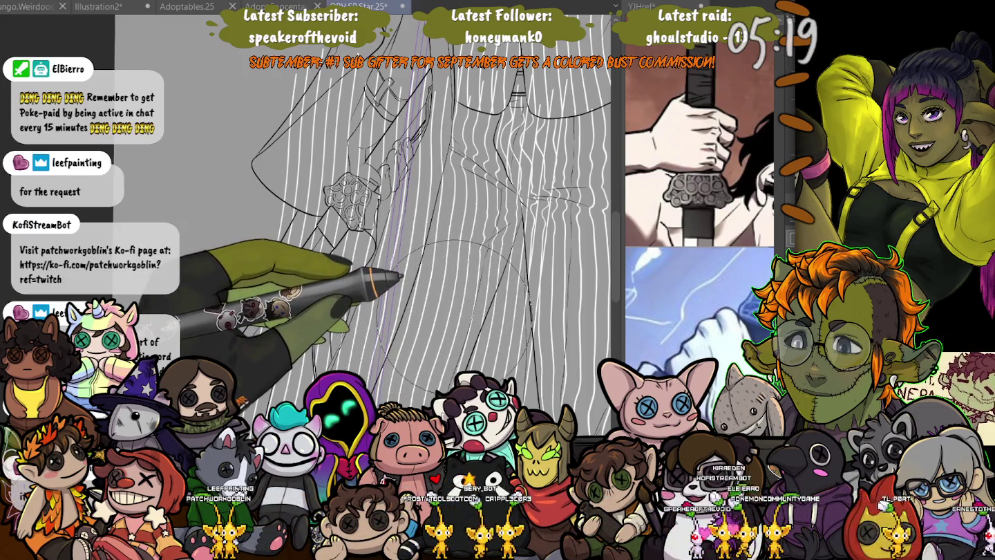
# - Resize the pen for thin trouser pinstripes and zoom in on the trousers
pyautogui.press('[')
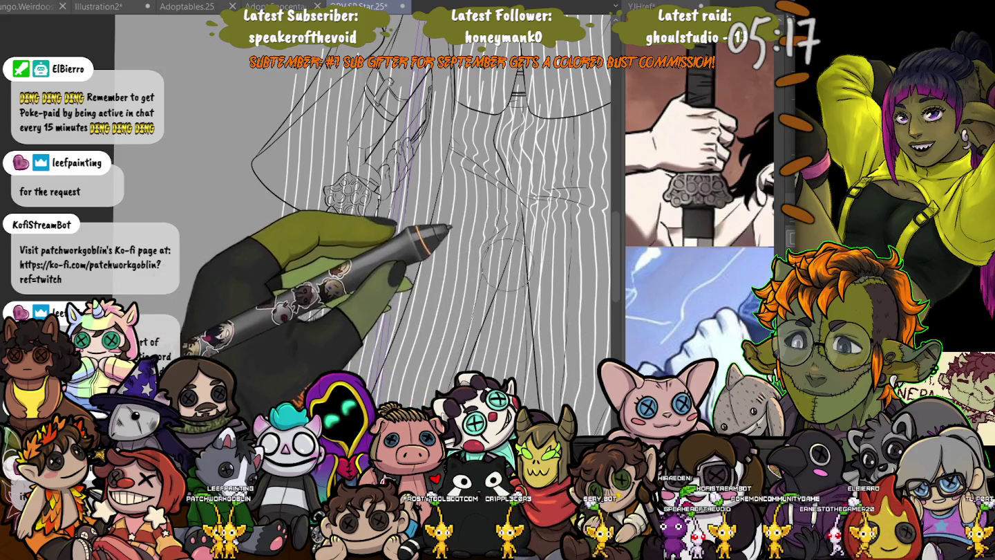
pyautogui.press(']')
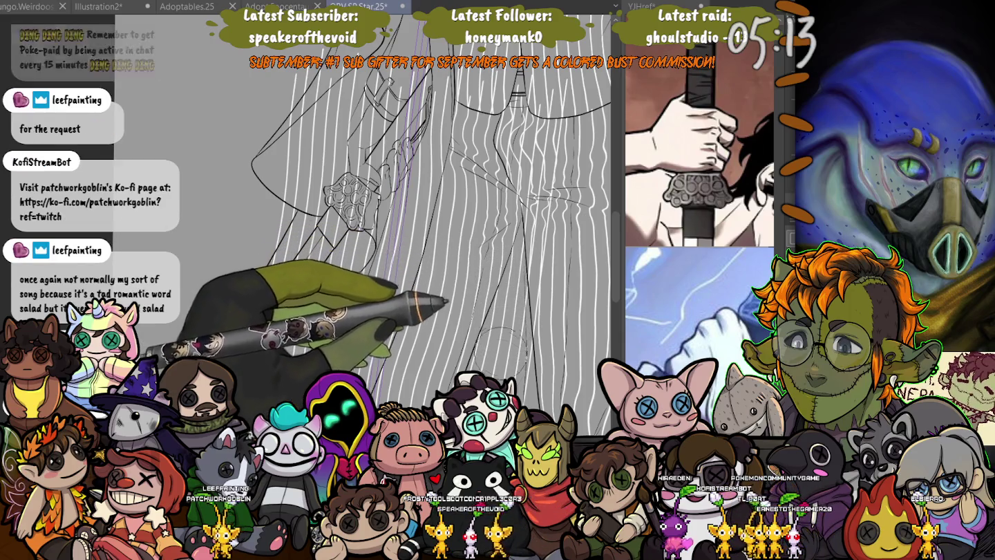
pyautogui.scroll(3, 497, 300)
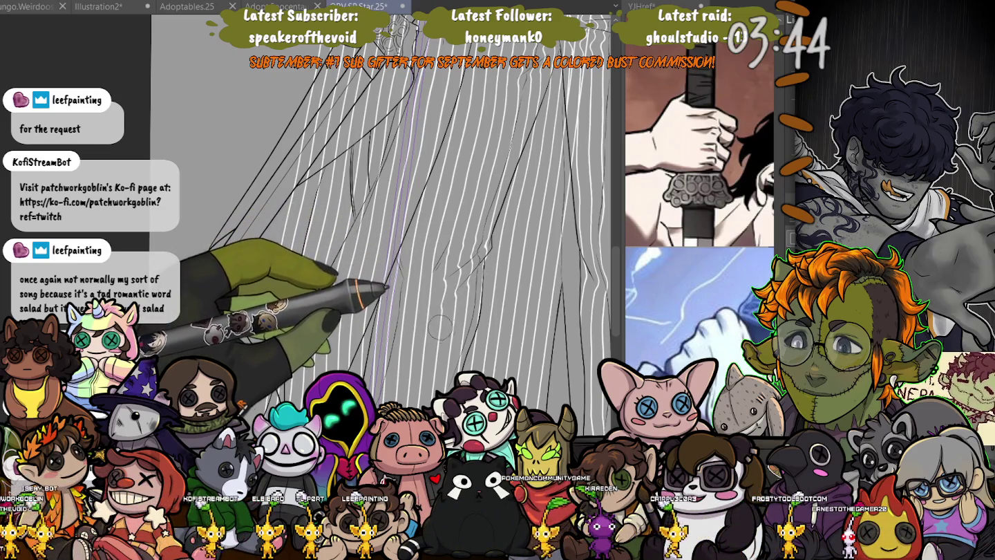
# - Pan and rotate the canvas to angle the stripe area and bring the drawn hand into view
pyautogui.moveTo(440, 327); pyautogui.dragTo(438, 261)
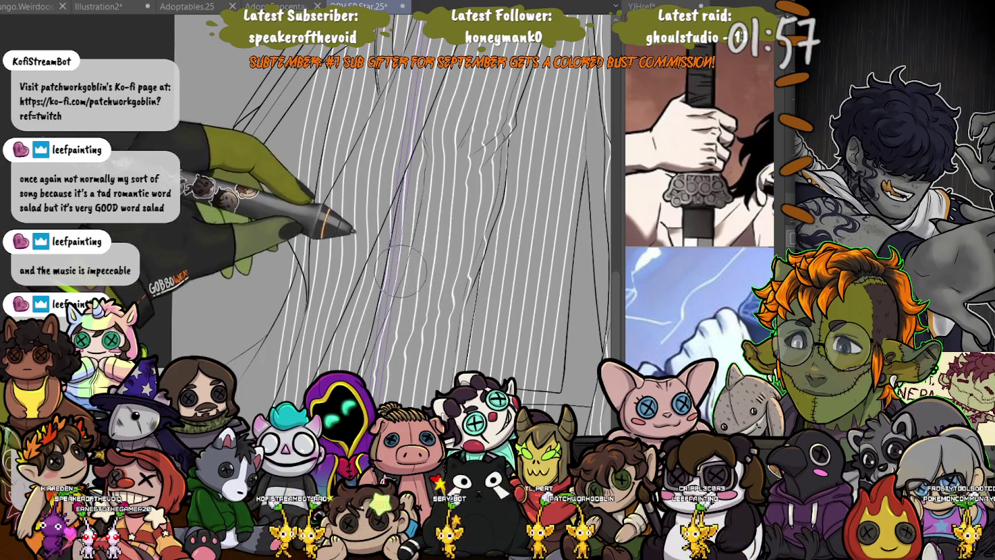
pyautogui.moveTo(397, 215); pyautogui.dragTo(342, 239)
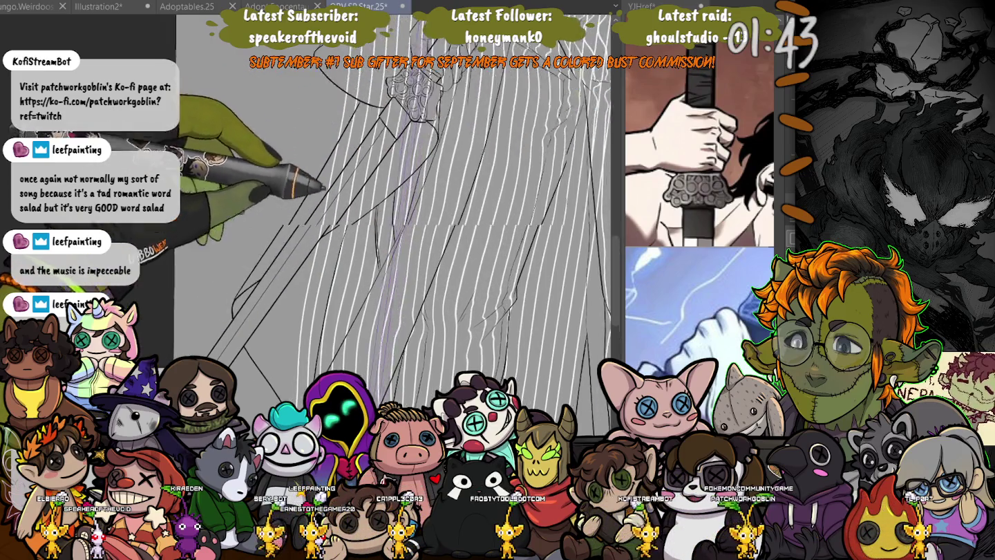
pyautogui.moveTo(404, 158); pyautogui.dragTo(487, 235)
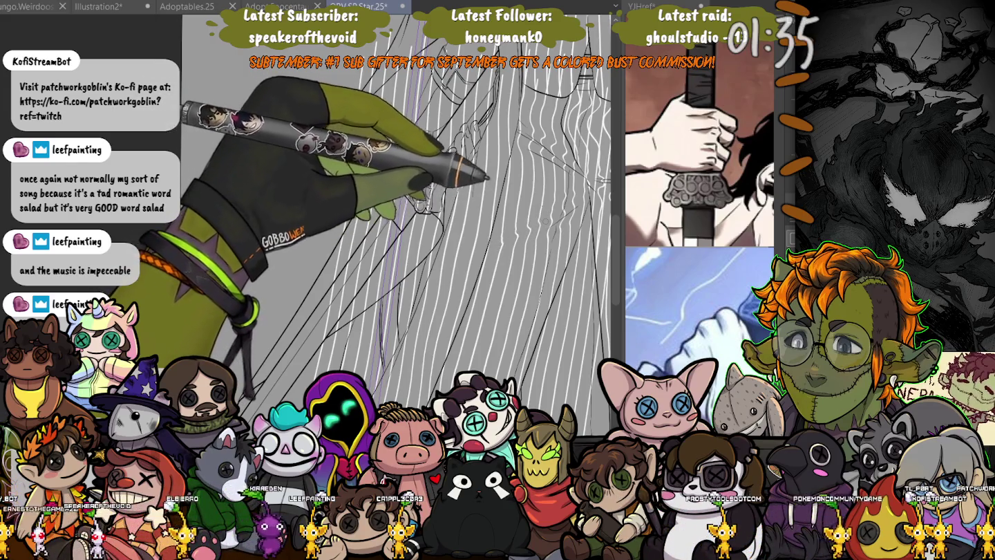
pyautogui.moveTo(514, 236); pyautogui.dragTo(478, 277)
# - Zoom out to the whole figure, then zoom in to inspect the pinstriped trousers
pyautogui.hotkey('ctrl', '-')
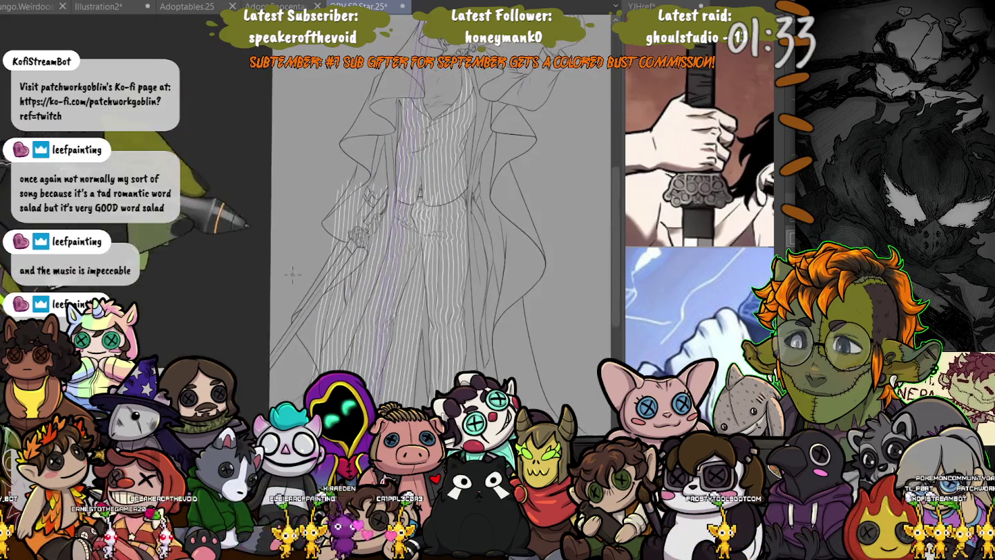
pyautogui.hotkey('ctrl', '+')
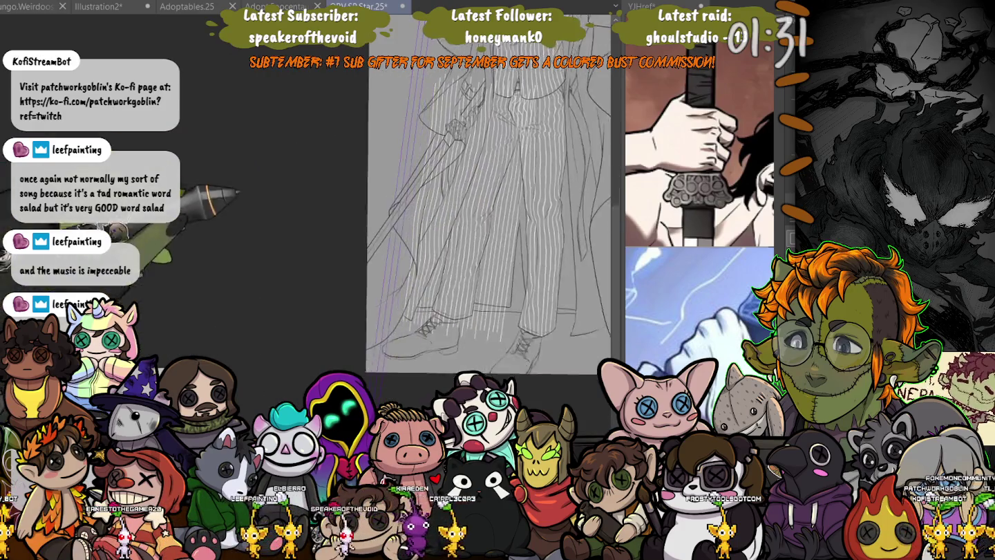
pyautogui.hotkey('ctrl', '+')
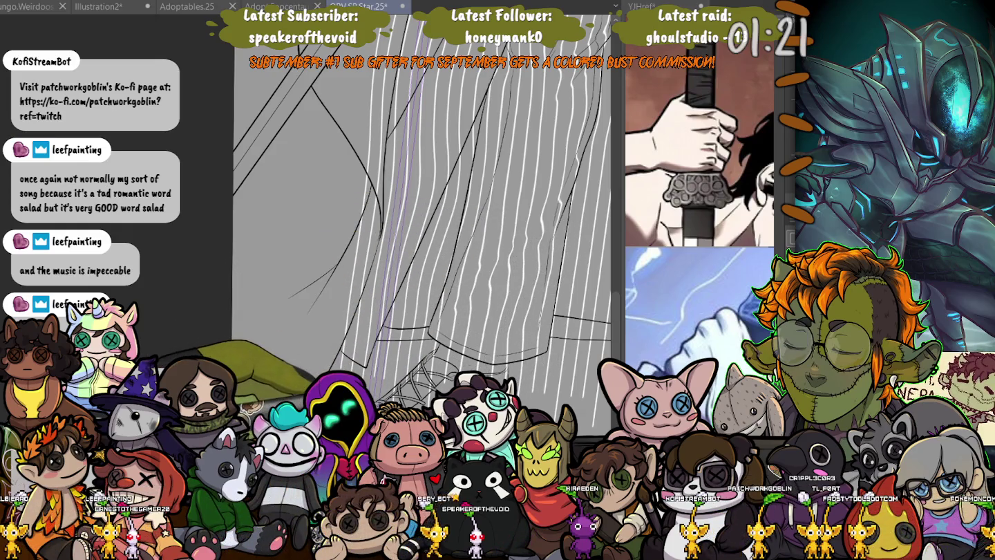
pyautogui.scroll(-3, 486, 297)
pyautogui.scroll(-2, 486, 297)
pyautogui.scroll(-1, 486, 297)
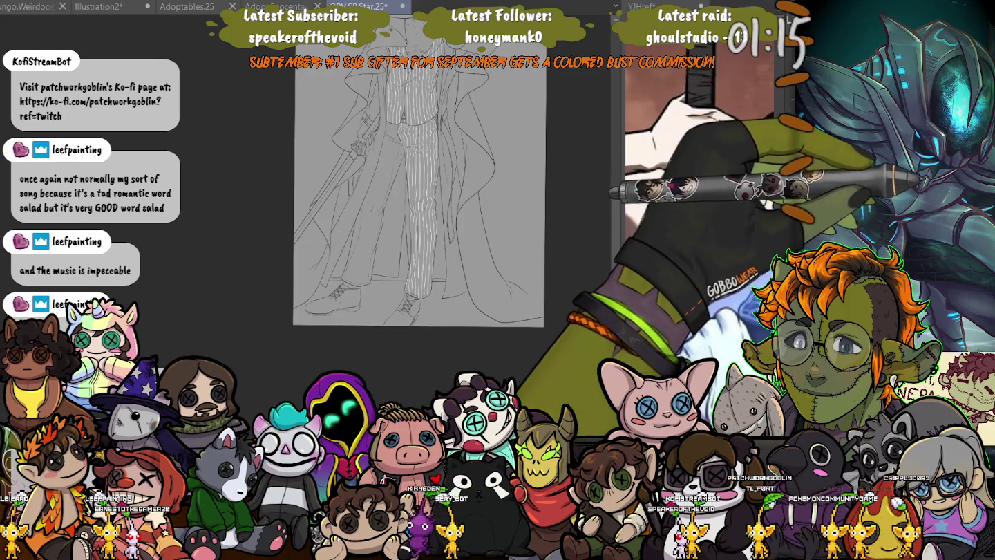
# - Paste white pinstripes into the lower trouser-leg selection above the laced shoe
pyautogui.scroll(3, 401, 228)
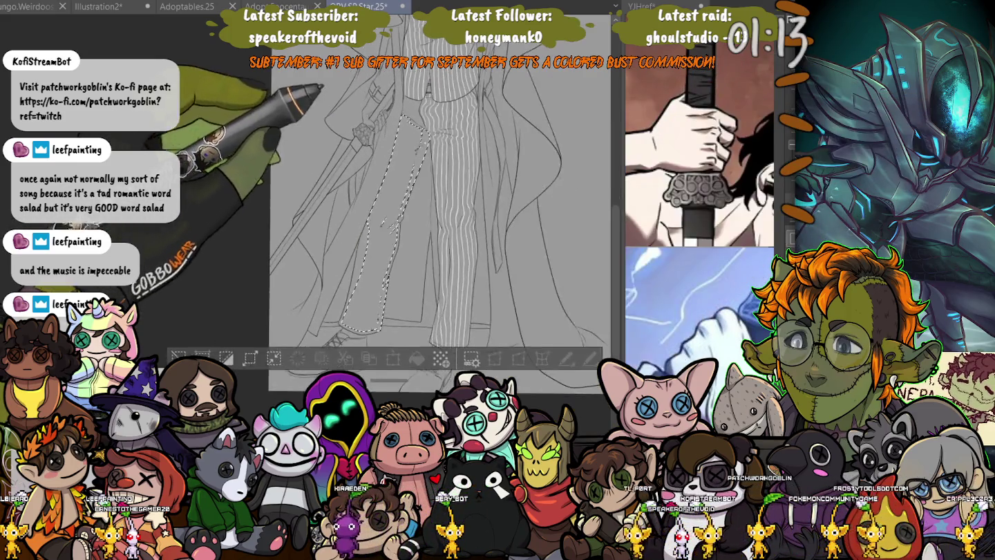
pyautogui.scroll(2, 401, 228)
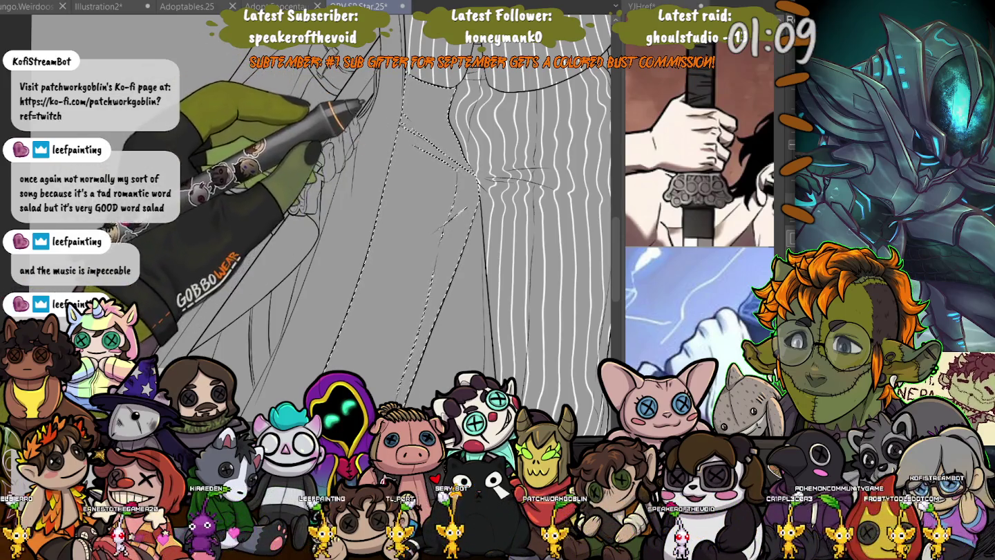
pyautogui.scroll(2, 402, 228)
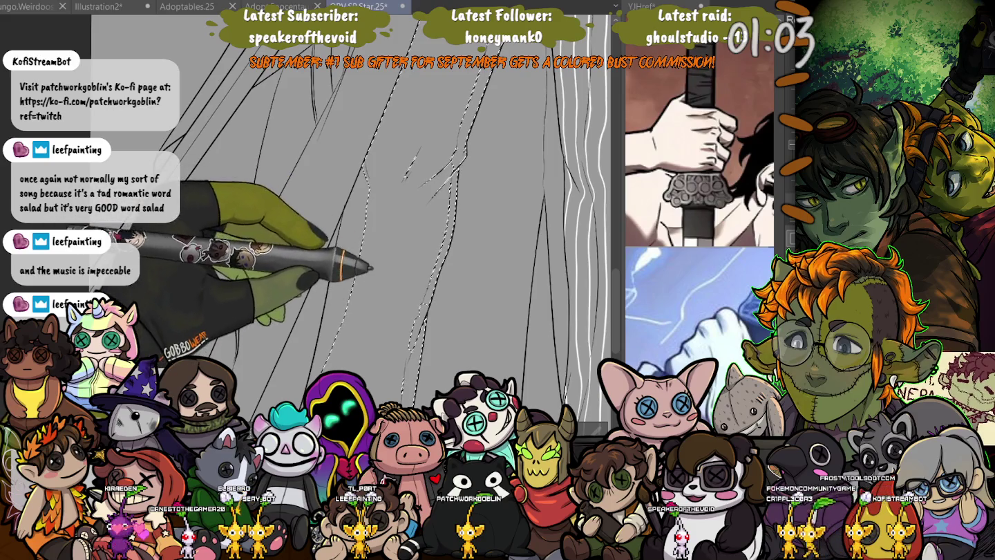
pyautogui.scroll(-2, 346, 208)
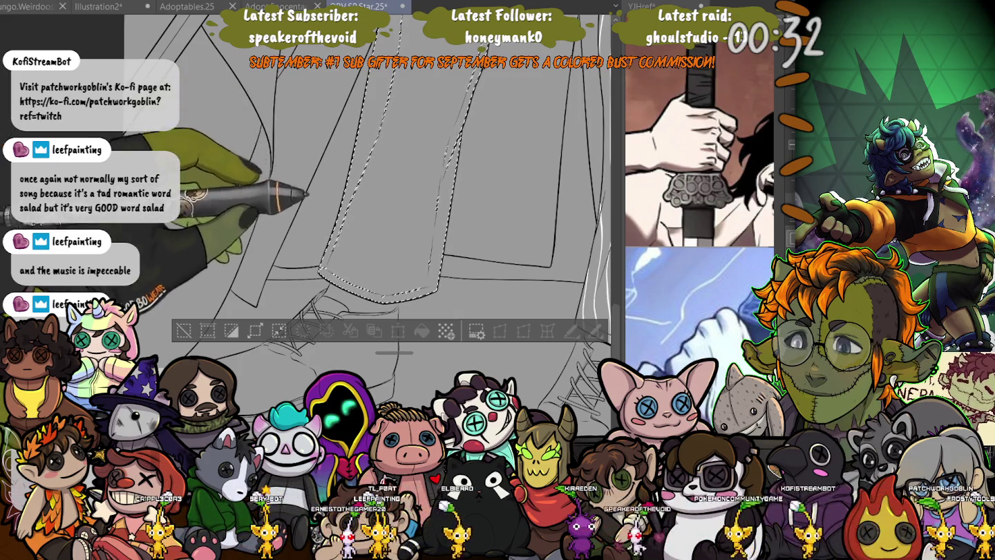
pyautogui.scroll(3, 366, 227)
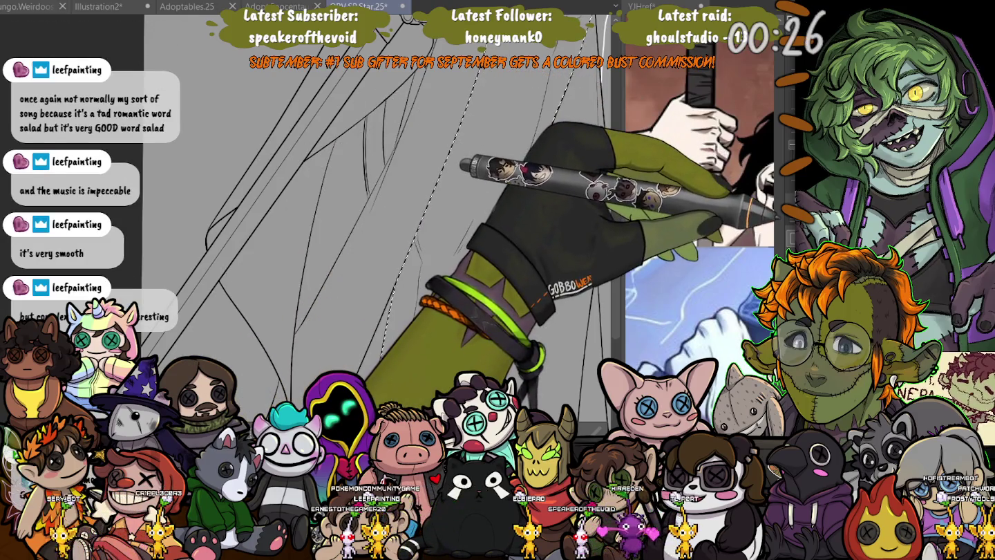
pyautogui.scroll(2, 366, 228)
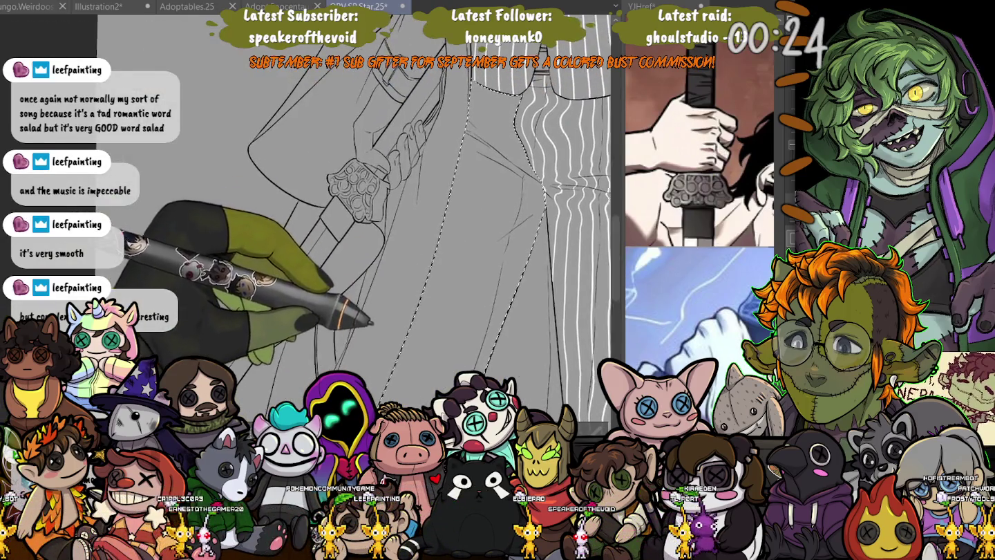
pyautogui.scroll(-3, 359, 208)
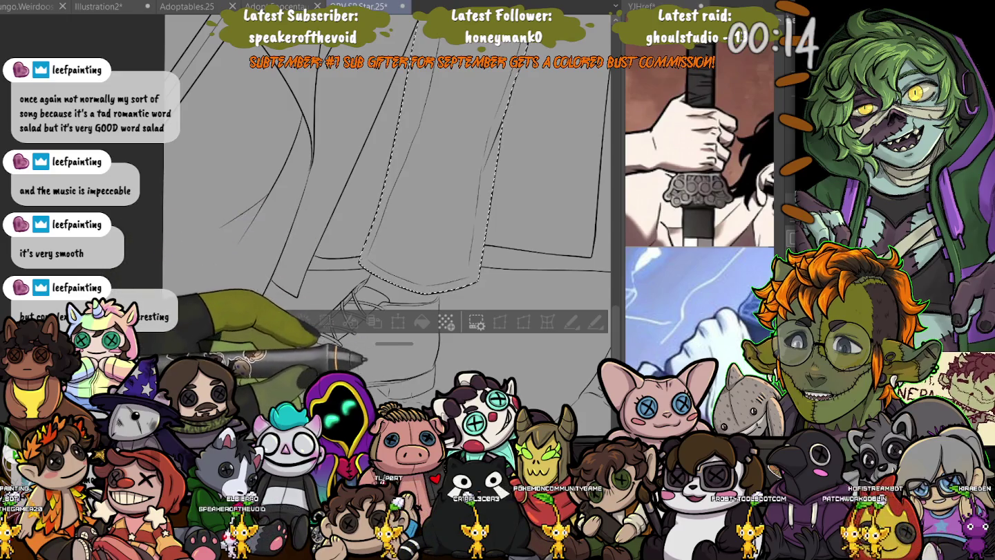
pyautogui.hotkey('ctrl', 'v')
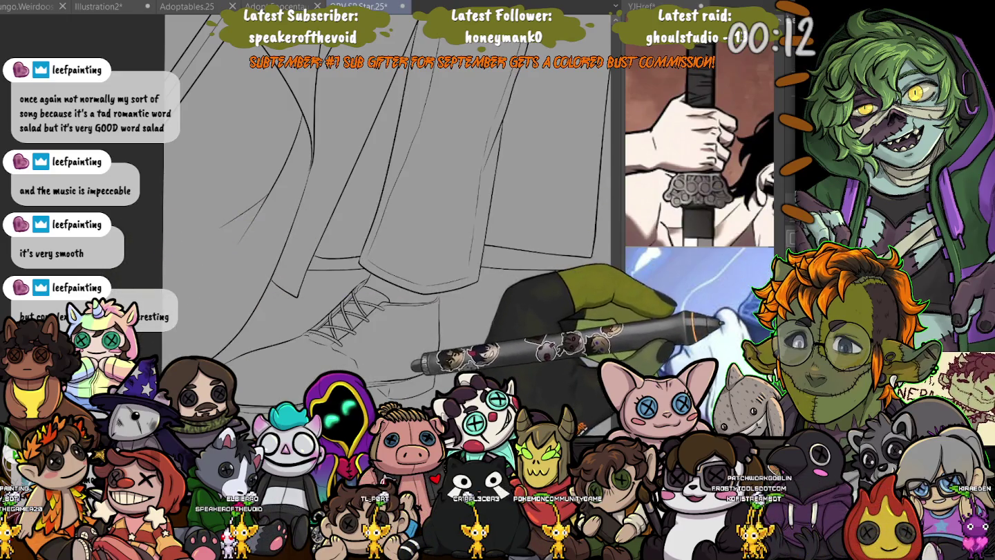
# - Zoom out to the whole figure, then zoom back in on the trouser legs
pyautogui.hotkey('ctrl', '-')
pyautogui.hotkey('ctrl', '-')
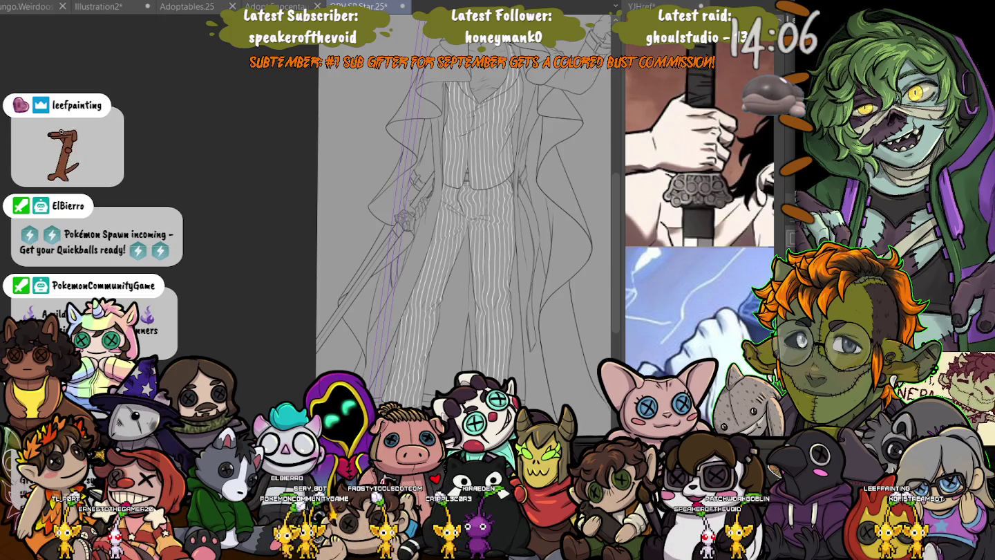
pyautogui.scroll(2, 386, 228)
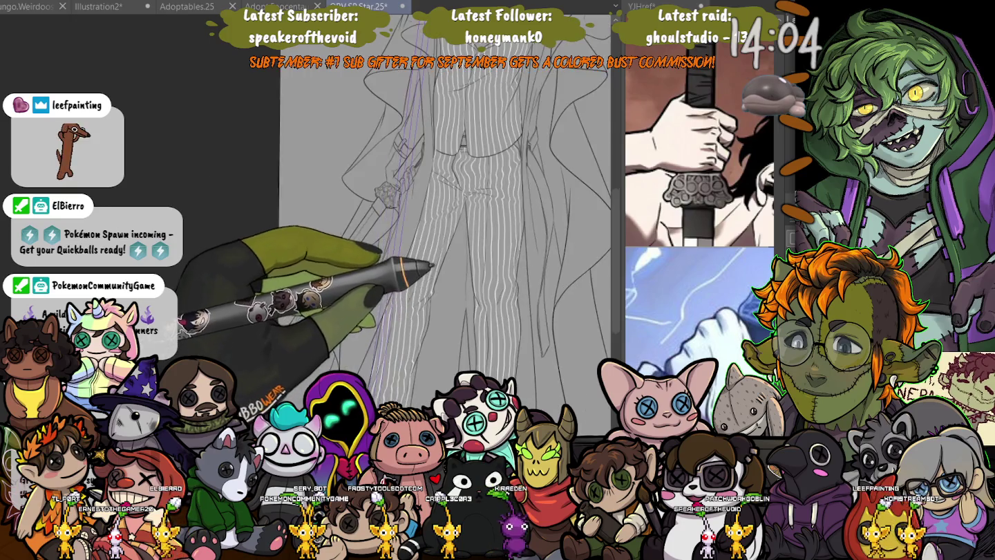
pyautogui.scroll(2, 387, 228)
pyautogui.scroll(1, 387, 228)
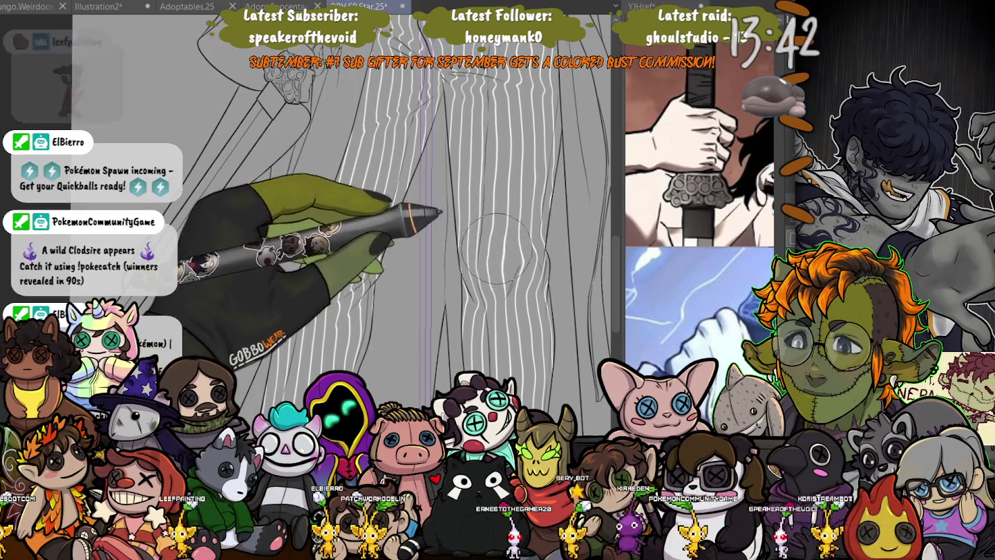
# - Enlarge the brush, then shrink it to about half size for finer stripes
pyautogui.press(']')
pyautogui.press(']')
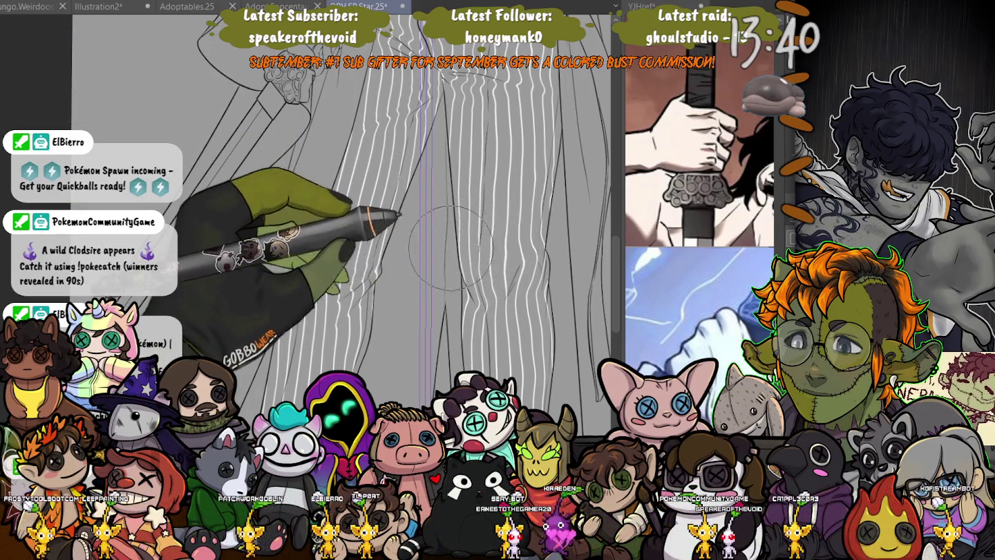
pyautogui.press('[')
pyautogui.press('[')
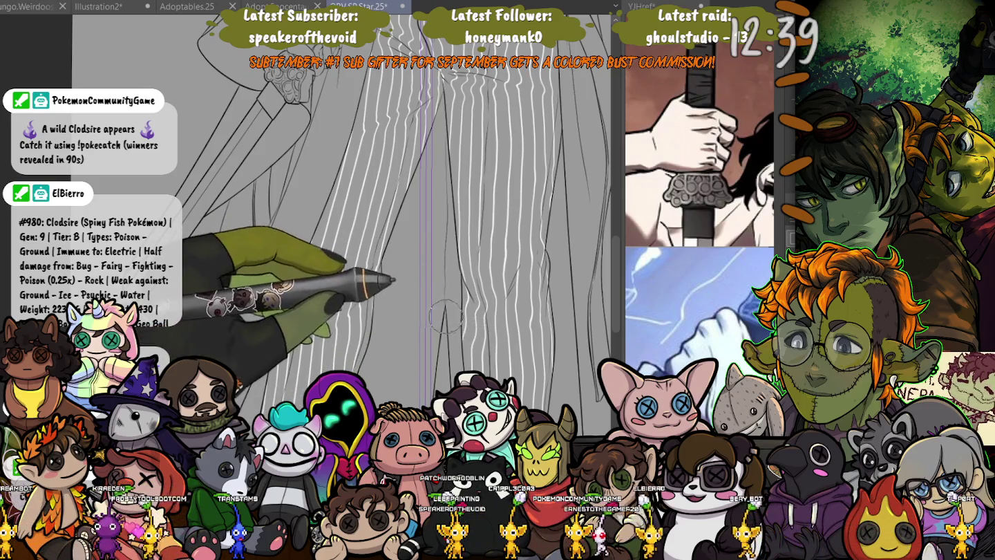
# - Zoom in on the trouser legs, then zoom out to view the whole striped figure
pyautogui.scroll(2, 446, 316)
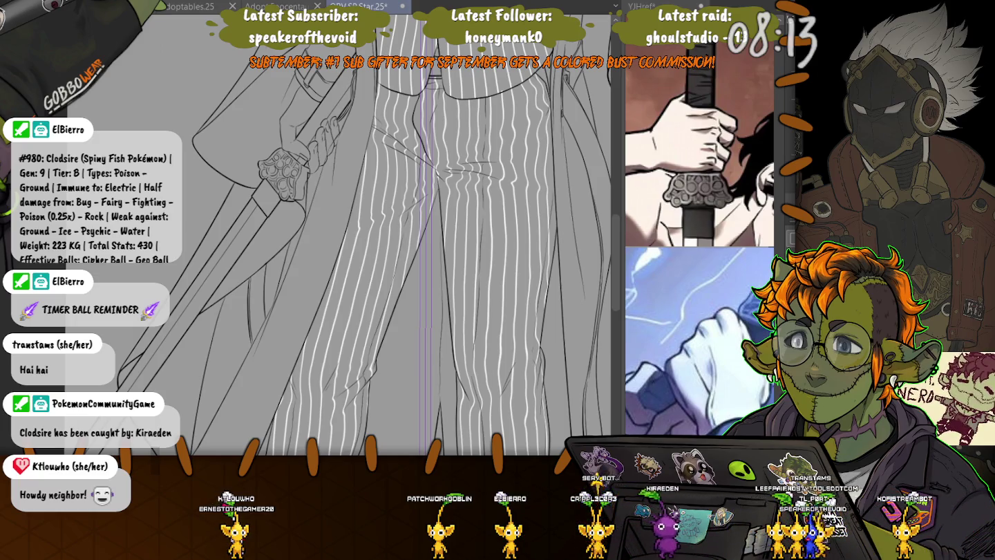
pyautogui.scroll(-3, 213, 235)
pyautogui.scroll(-3, 213, 236)
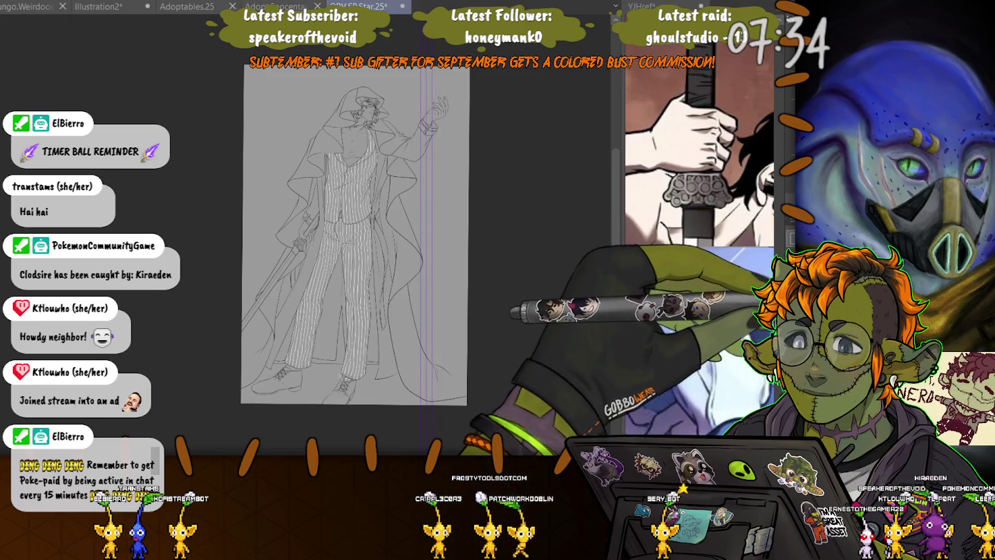
# - Step through ruler states with undo and redo, ending with the ruler guides hidden
pyautogui.hotkey('ctrl', 'z')
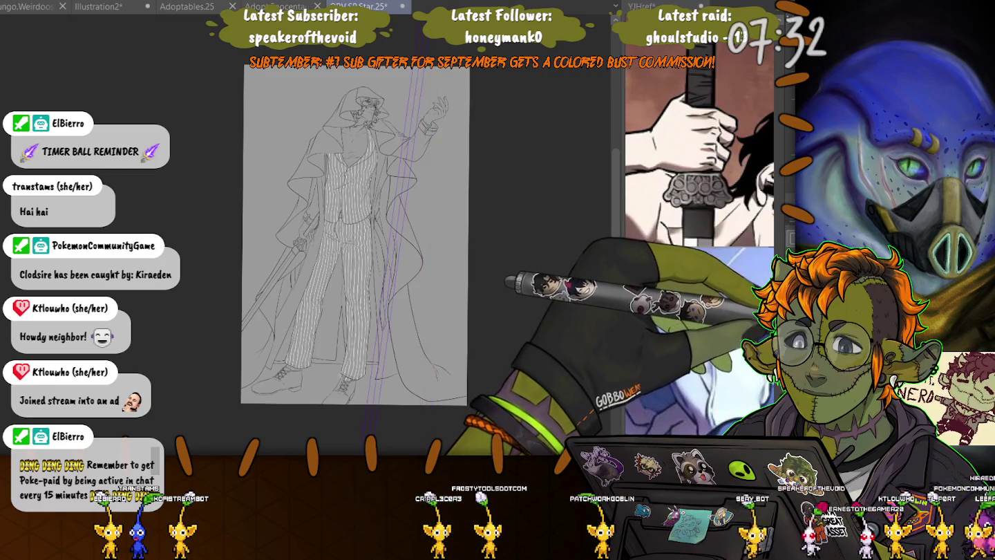
pyautogui.hotkey('ctrl', 'y')
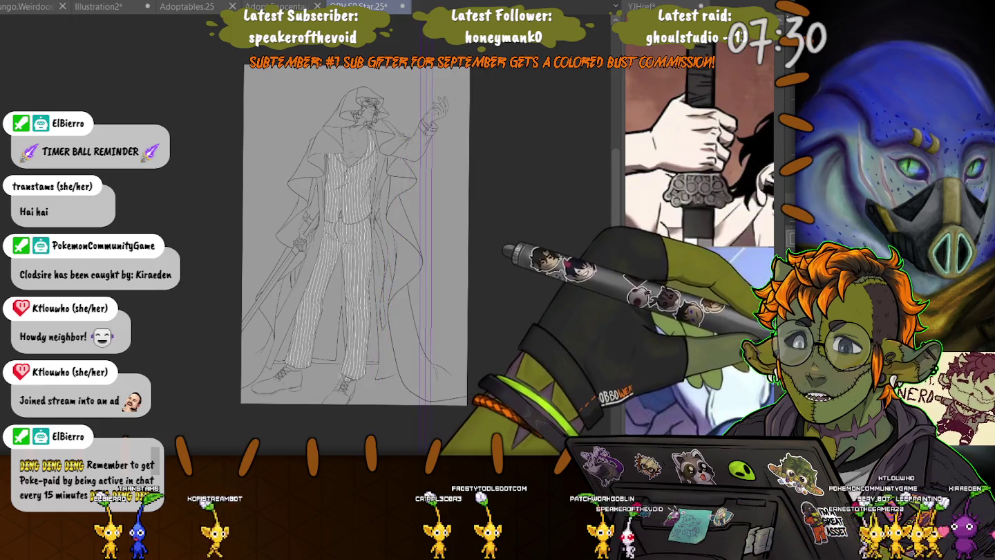
pyautogui.hotkey('ctrl', 'z')
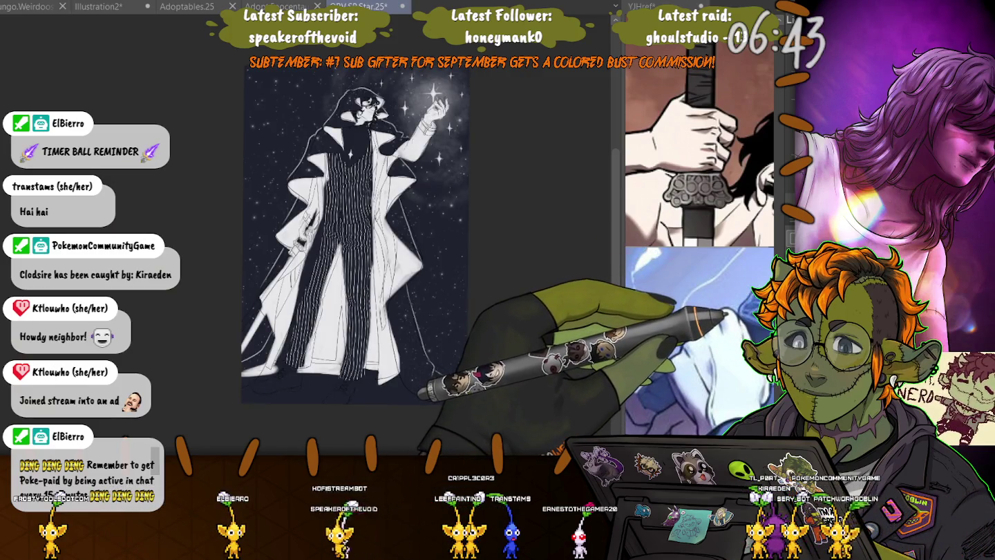
# - Zoom in on the figure's face and torso in the finished starry-night illustration
pyautogui.scroll(5, 233, 80)
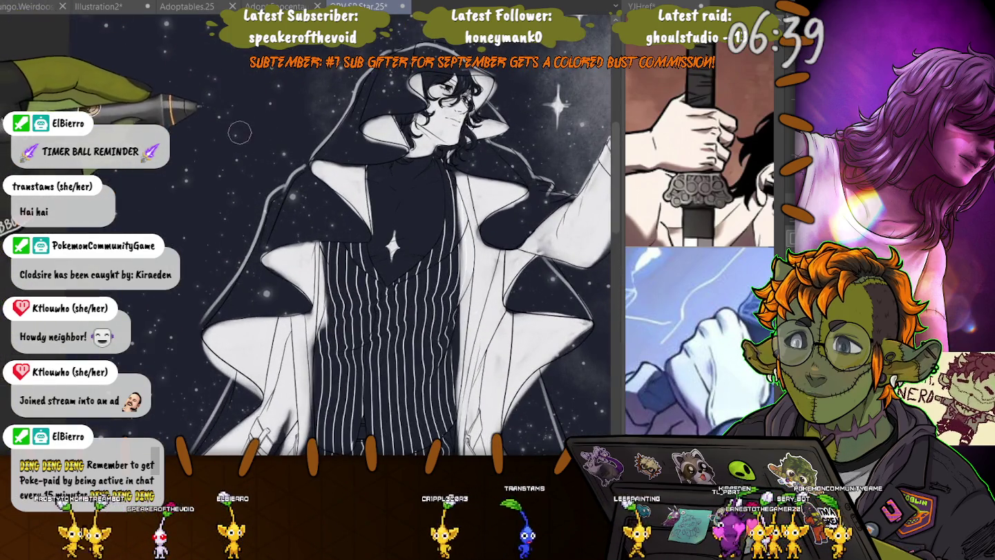
pyautogui.scroll(2, 260, 128)
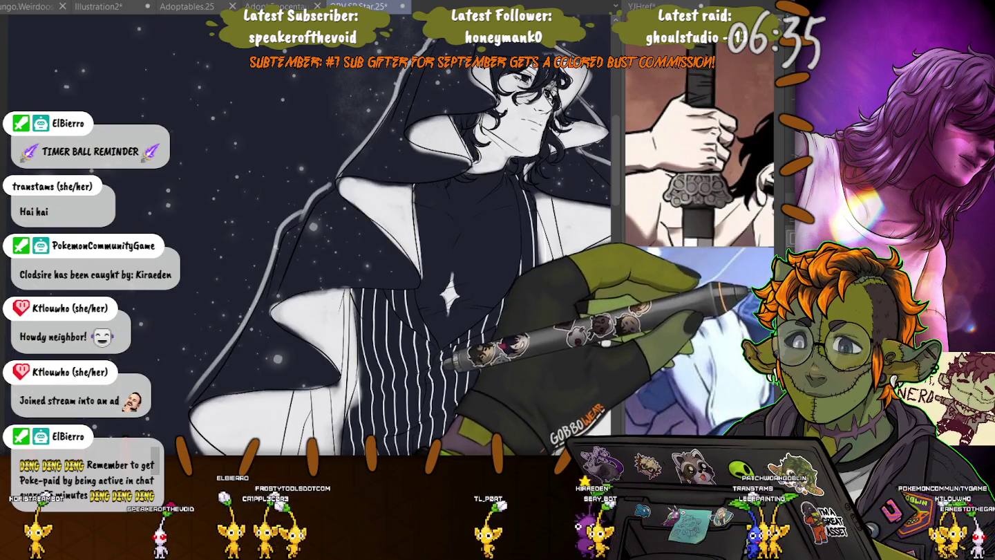
# - Toggle the white coat fills off and on to compare them against the line art
pyautogui.hotkey('ctrl', 'z')
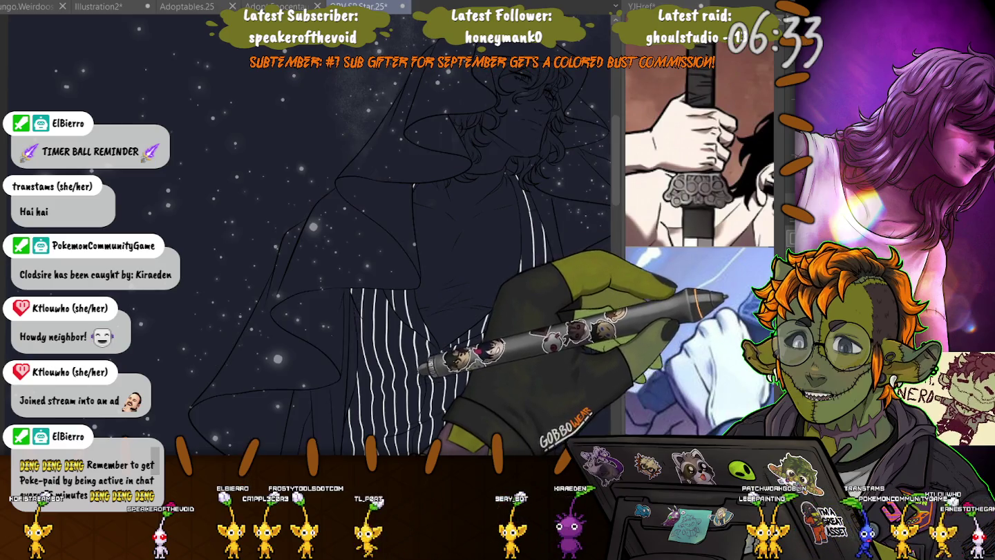
pyautogui.hotkey('ctrl', 'y')
pyautogui.hotkey('ctrl', 'z')
pyautogui.hotkey('ctrl', 'y')
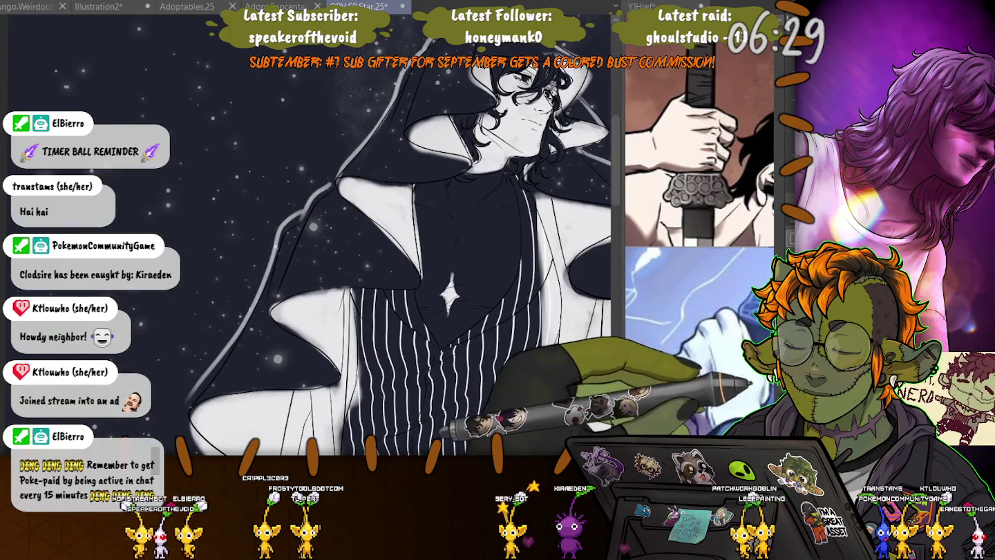
pyautogui.hotkey('ctrl', 'z')
pyautogui.hotkey('ctrl', '-')
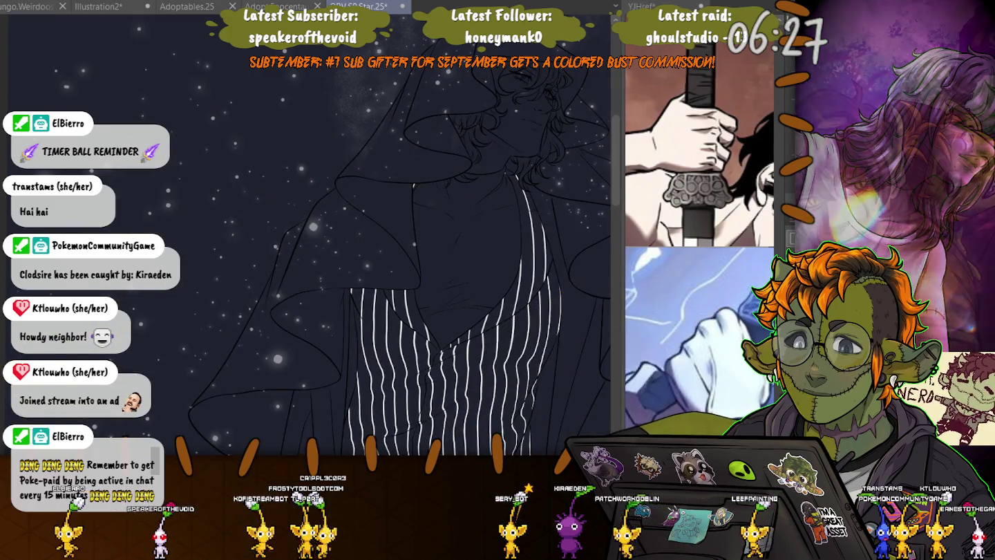
# - Hide the colour fills and the starry background, leaving bare line art on grey
pyautogui.hotkey('ctrl', 'z')
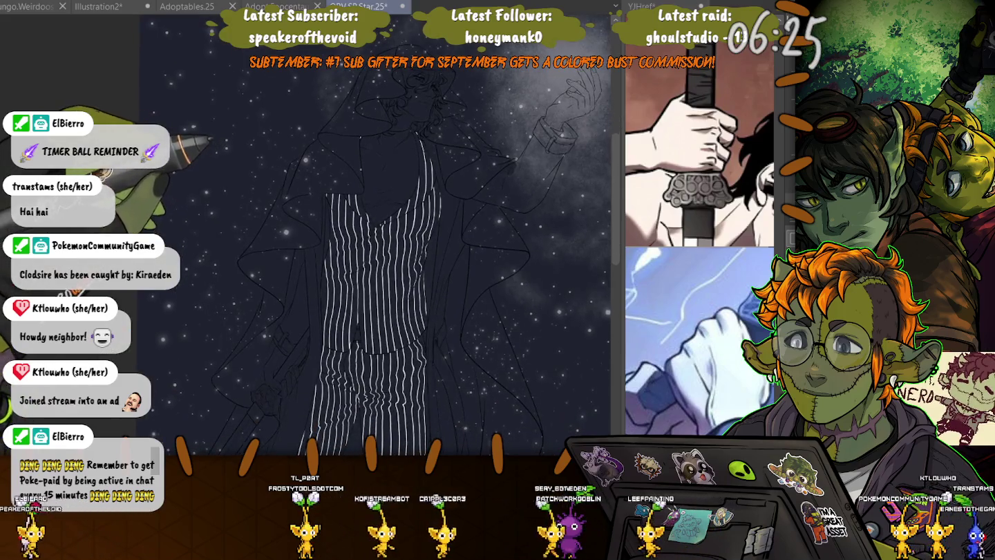
pyautogui.hotkey('ctrl', 'z')
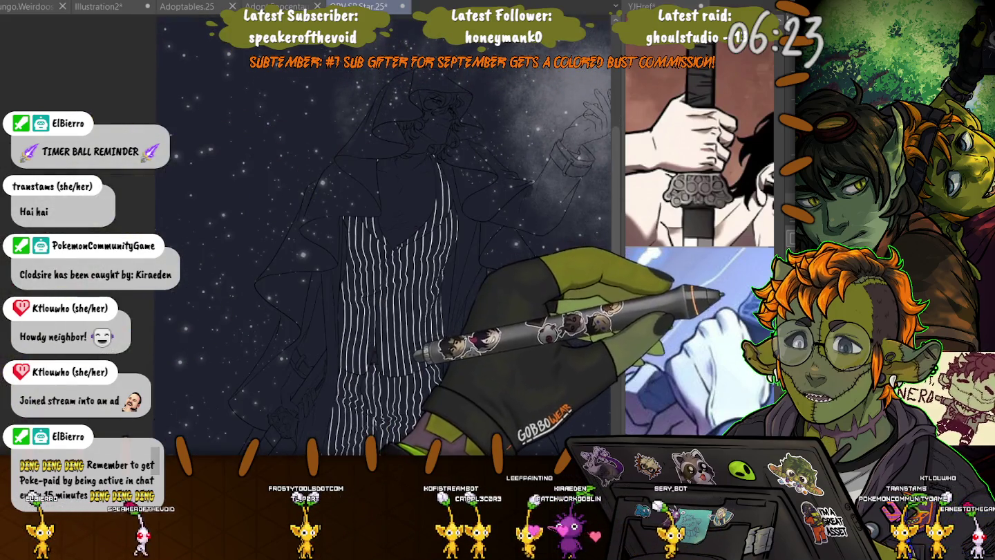
pyautogui.hotkey('ctrl', 'y')
pyautogui.hotkey('ctrl', 'z')
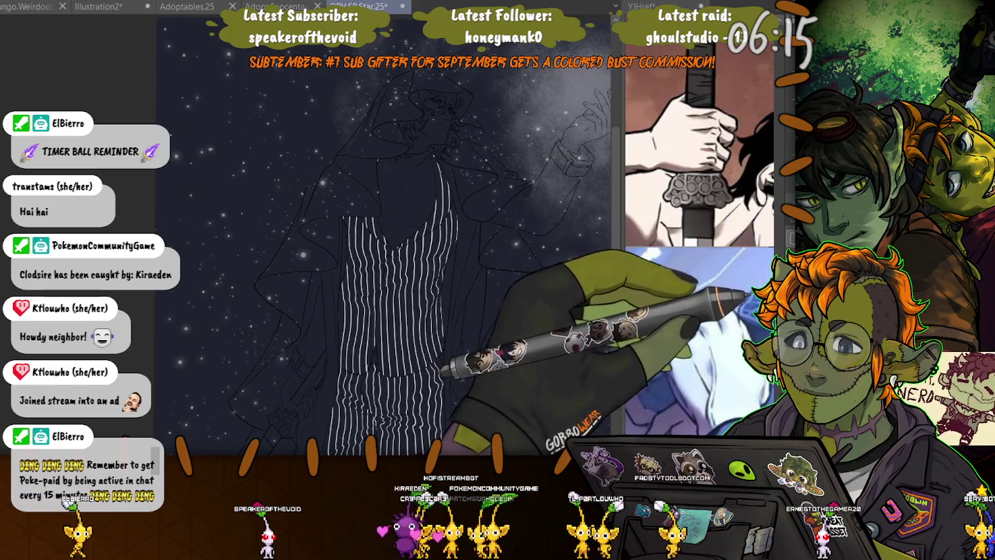
pyautogui.hotkey('ctrl', 'z')
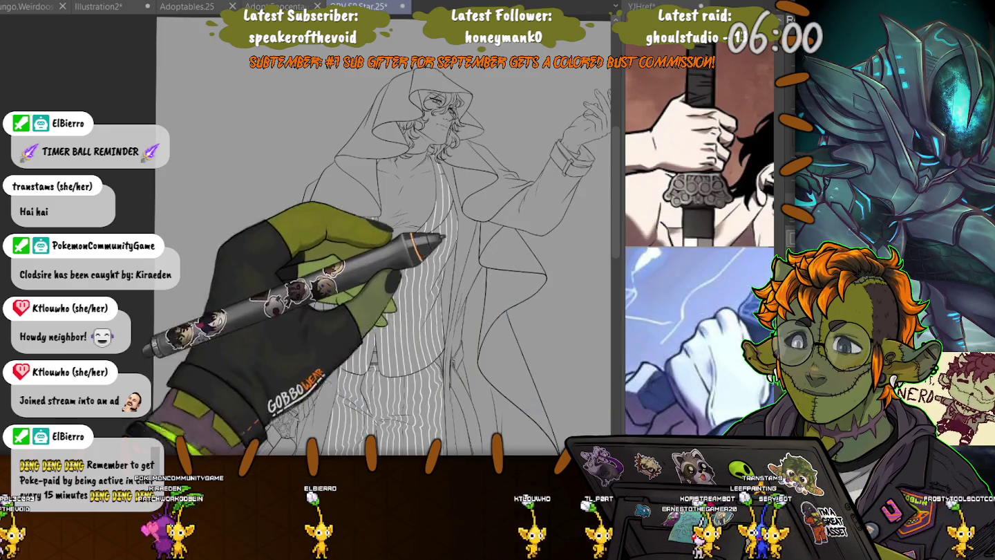
# - Fill the raised coat sleeve and upper sleeve area with white, angling the view toward the cuff
pyautogui.click(546, 165)
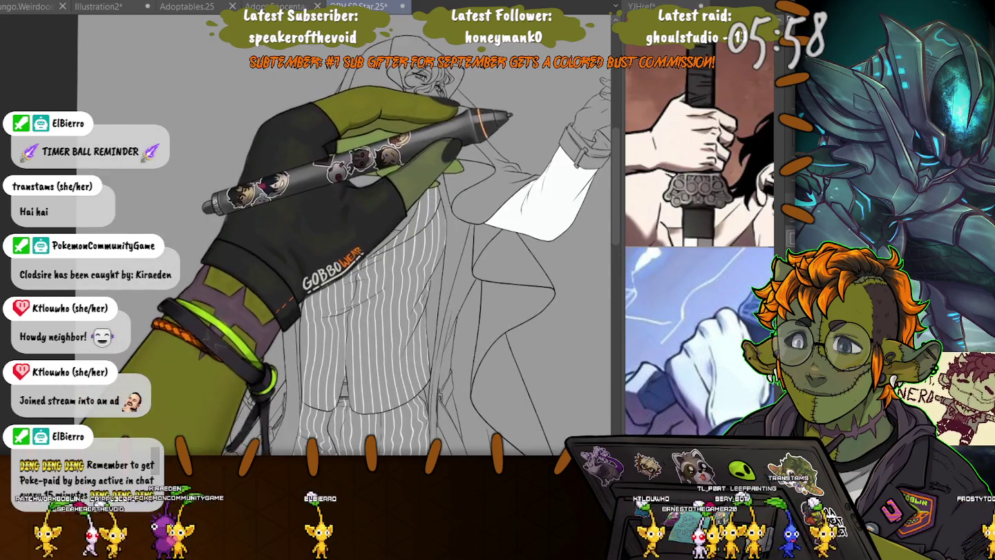
pyautogui.hotkey('ctrl', '-')
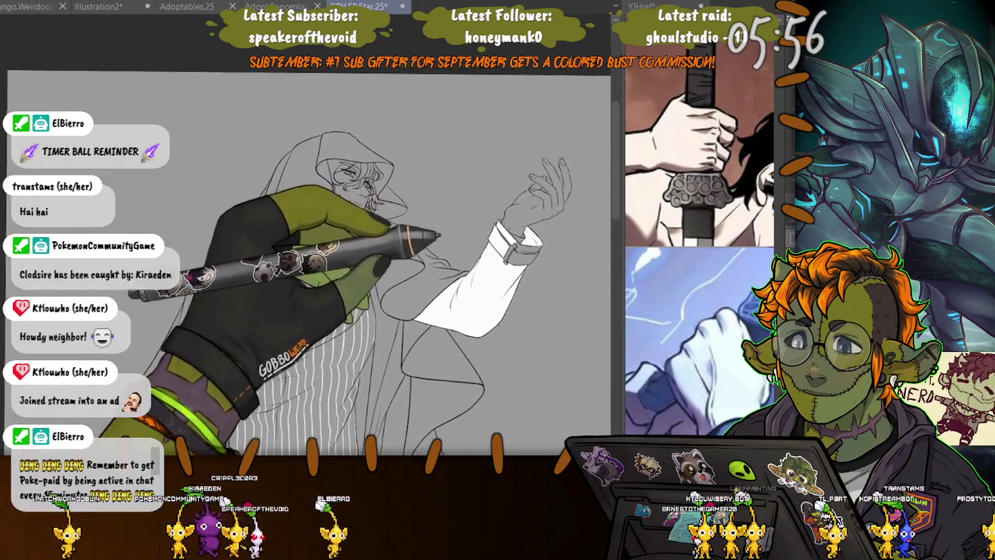
pyautogui.hotkey('ctrl', '+')
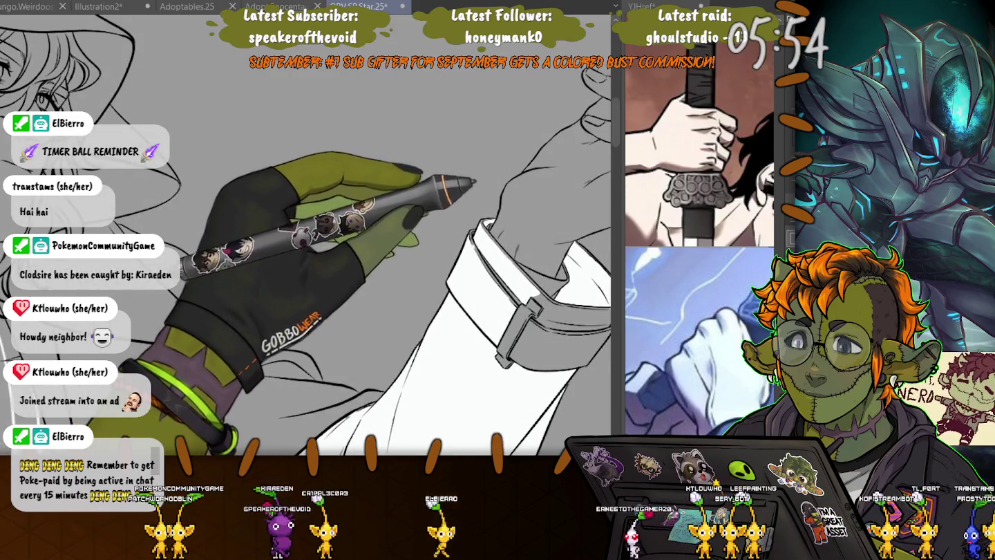
pyautogui.click(484, 187)
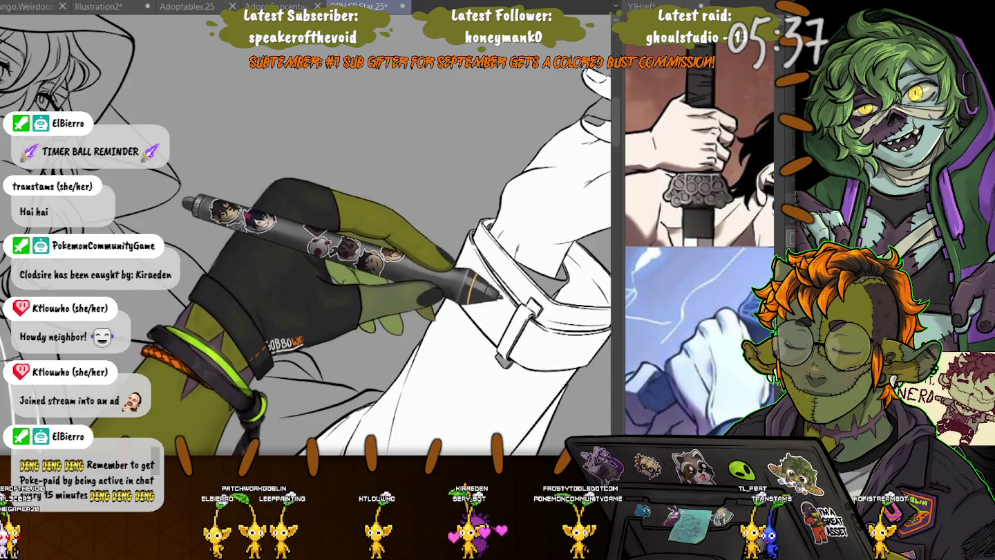
pyautogui.moveTo(464, 226); pyautogui.dragTo(407, 299)
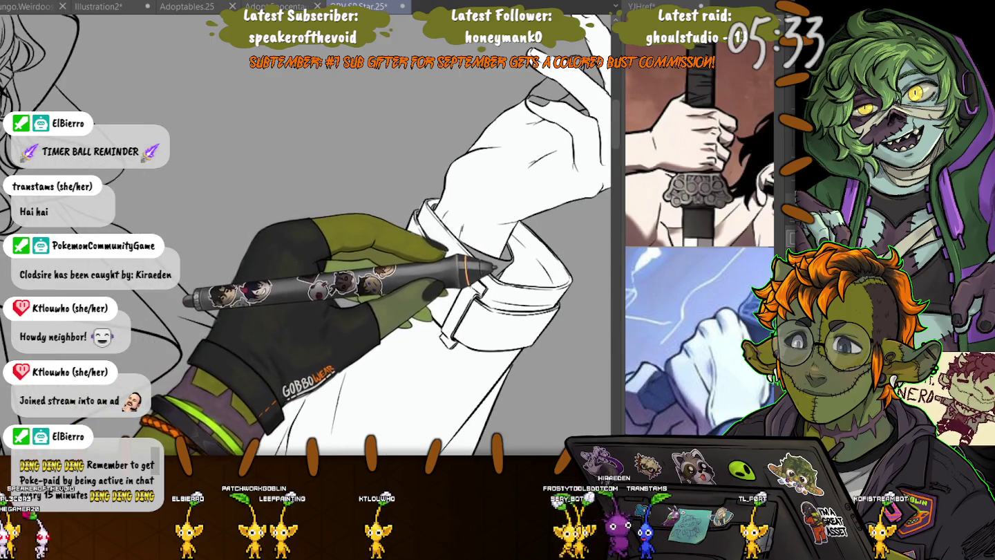
pyautogui.moveTo(483, 259); pyautogui.dragTo(466, 127)
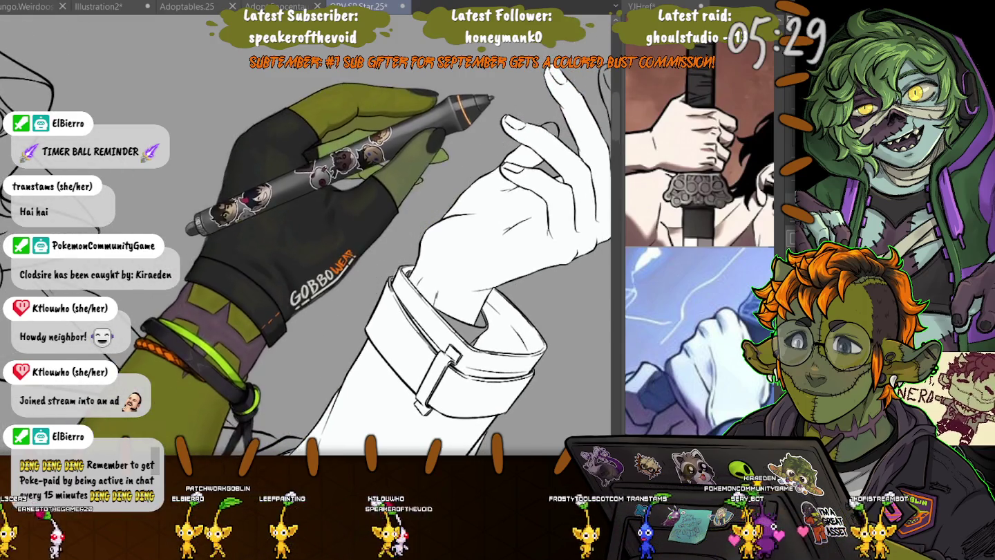
# - Fill the gap between the hair strand and the sleeve with white
pyautogui.scroll(-2, 414, 277)
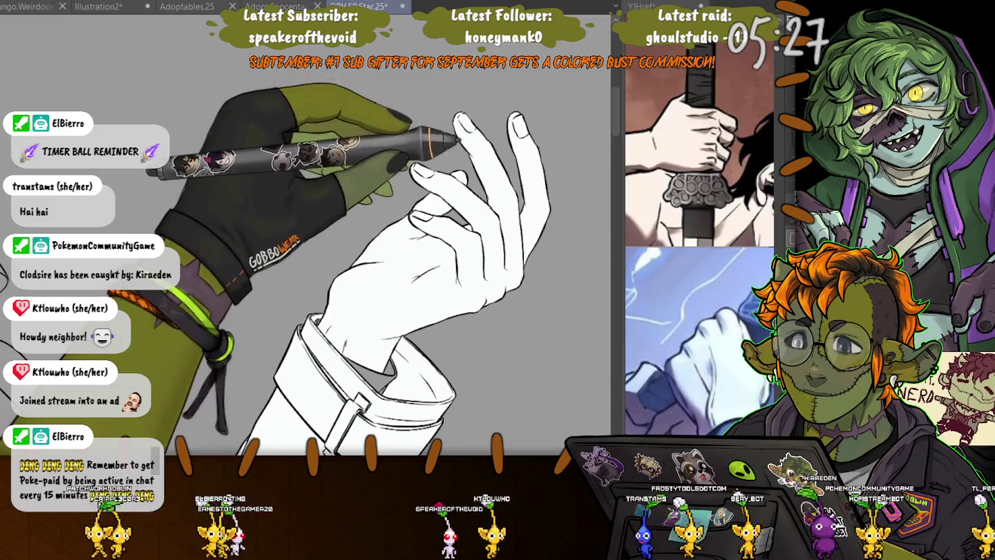
pyautogui.moveTo(359, 401); pyautogui.dragTo(574, 166)
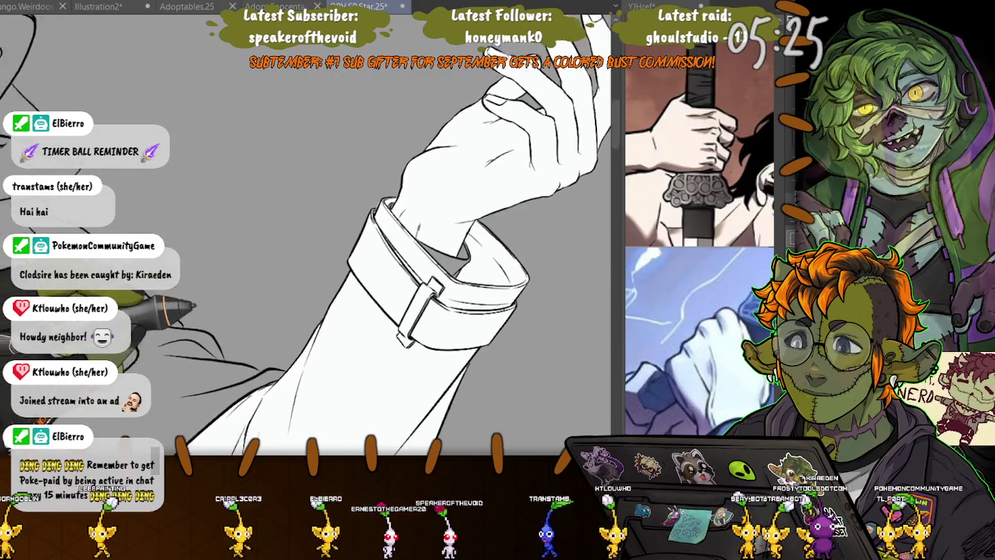
pyautogui.moveTo(311, 241); pyautogui.dragTo(414, 207)
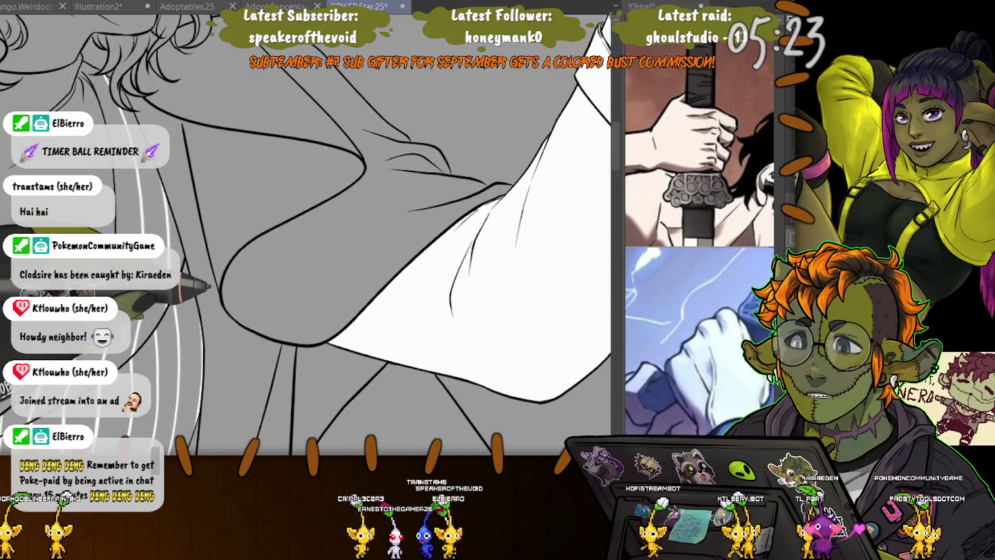
pyautogui.moveTo(213, 285); pyautogui.dragTo(340, 143)
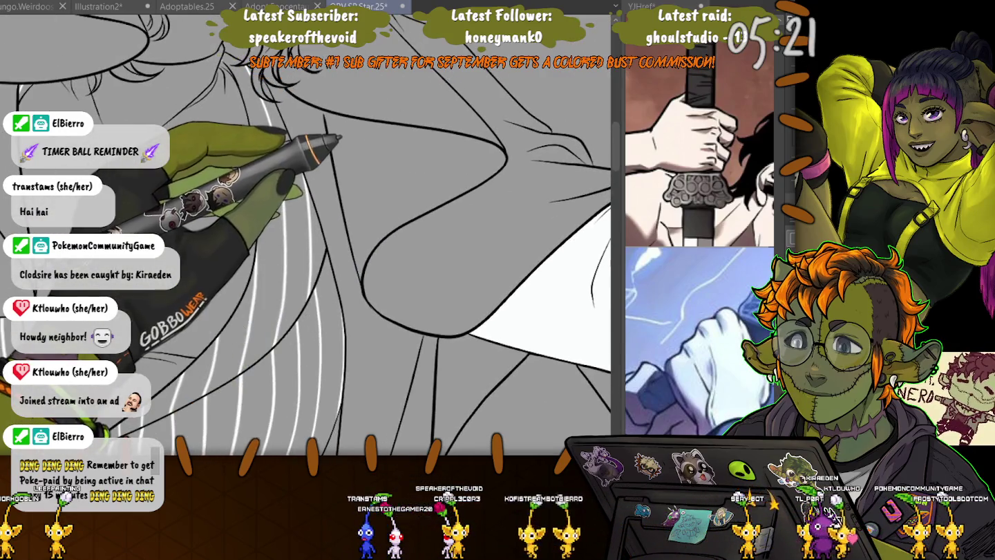
pyautogui.click(318, 207)
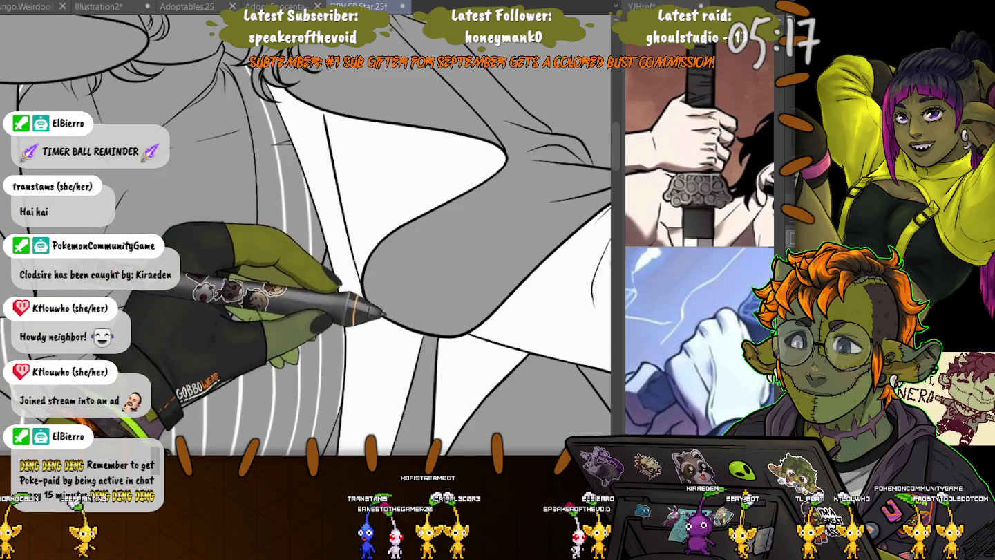
pyautogui.moveTo(299, 322)
pyautogui.mouseDown()
pyautogui.moveTo(285, 81)
pyautogui.moveTo(290, 138)
pyautogui.moveTo(261, 283)
pyautogui.moveTo(288, 156)
pyautogui.moveTo(299, 210)
pyautogui.moveTo(245, 324)
pyautogui.moveTo(267, 165)
pyautogui.moveTo(297, 126)
pyautogui.mouseUp()
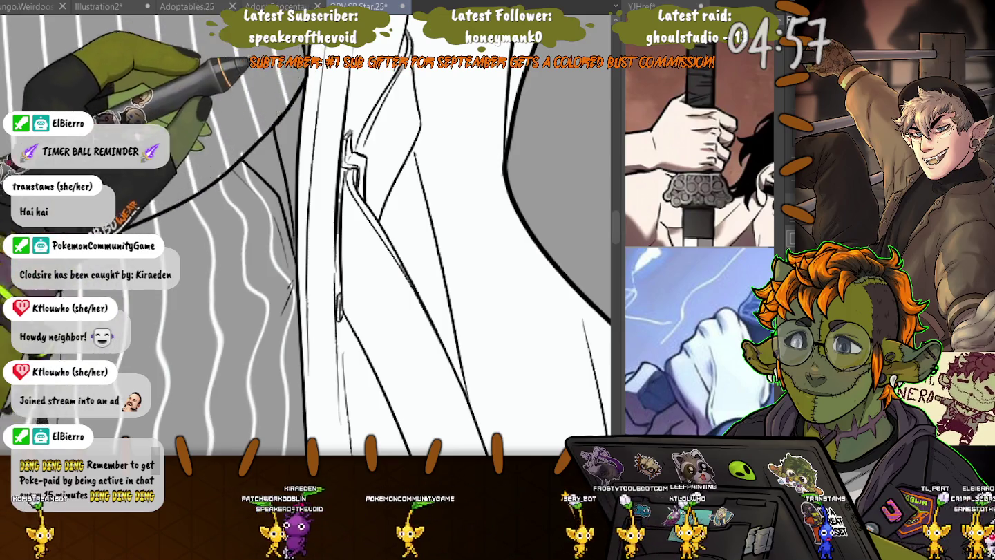
# - Fill the grey gaps beside the pinstriped trouser legs and shirt with white
pyautogui.scroll(2, 456, 242)
pyautogui.scroll(-3, 304, 234)
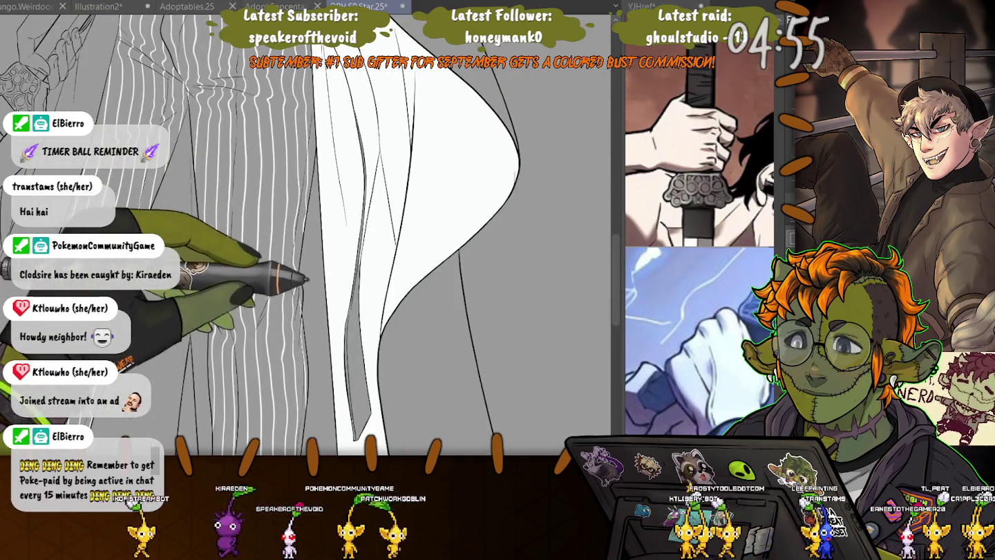
pyautogui.scroll(-2, 304, 234)
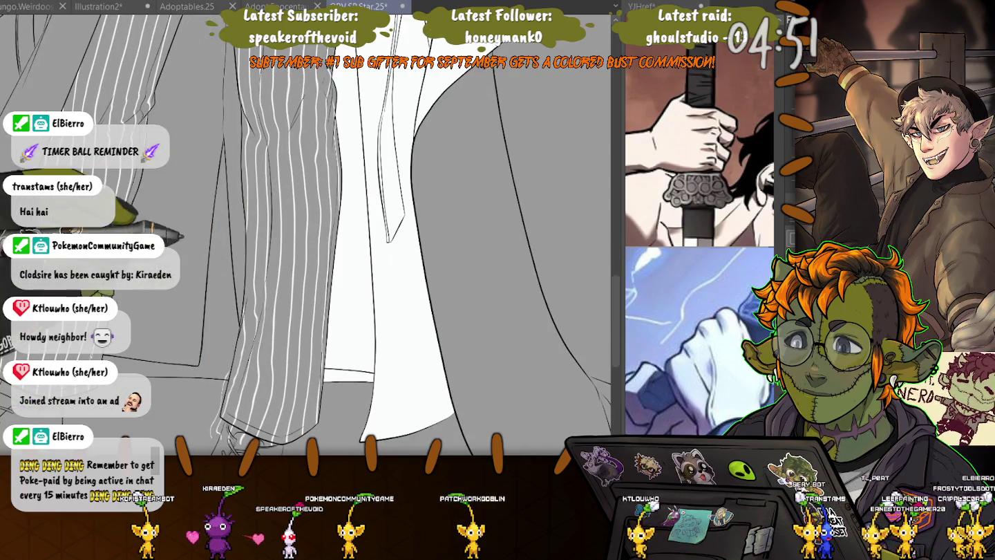
pyautogui.scroll(-1, 304, 235)
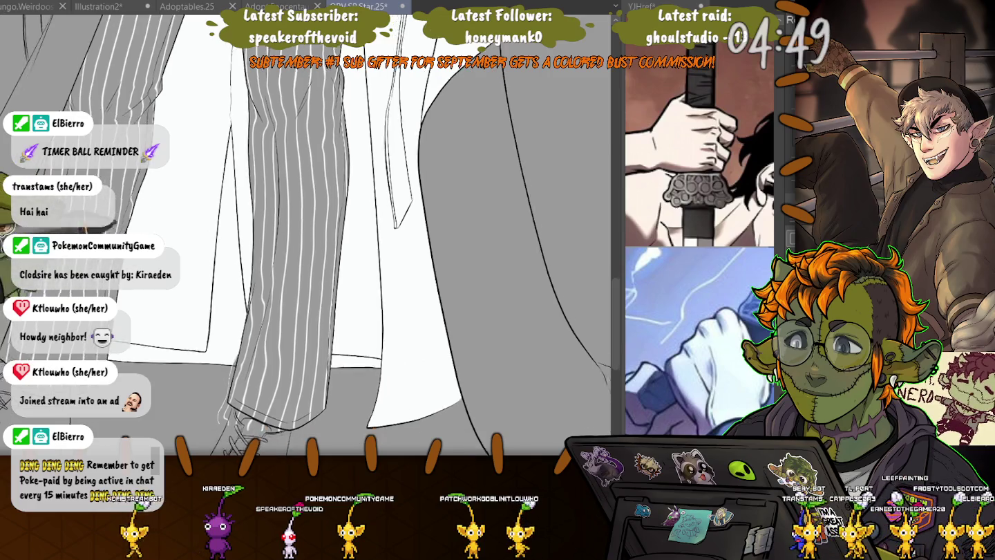
pyautogui.scroll(-2, 304, 235)
pyautogui.scroll(-2, 304, 235)
pyautogui.scroll(-1, 303, 235)
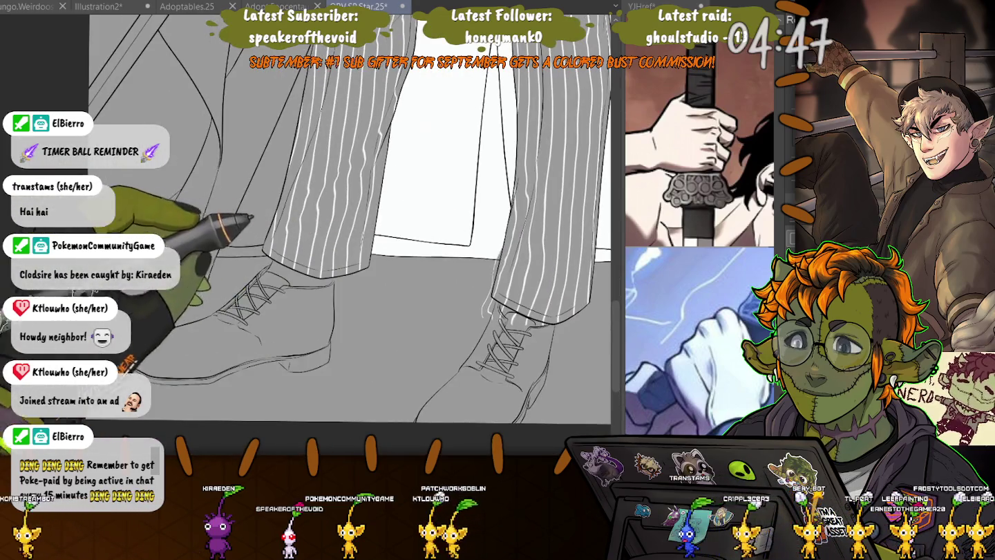
pyautogui.press('-')
pyautogui.press('-')
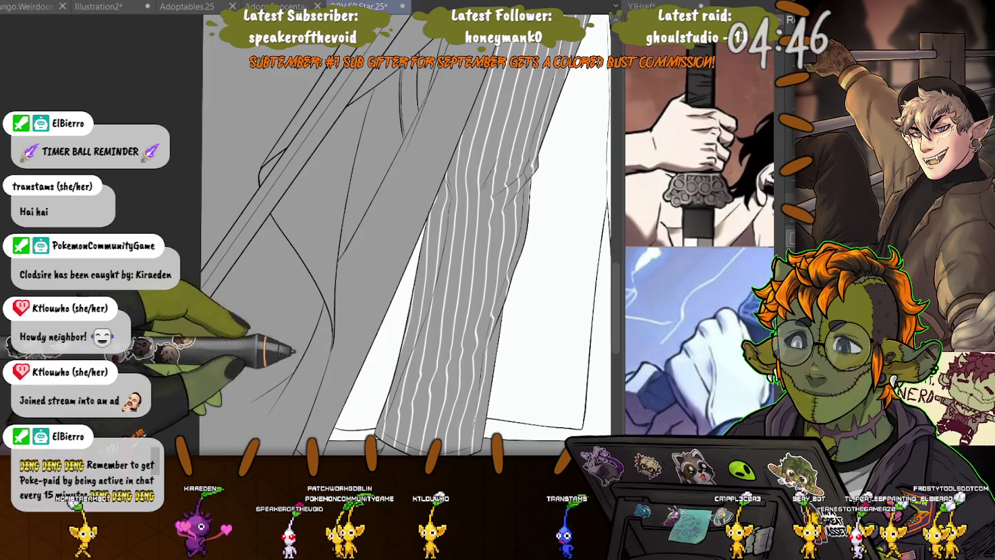
pyautogui.click(387, 173)
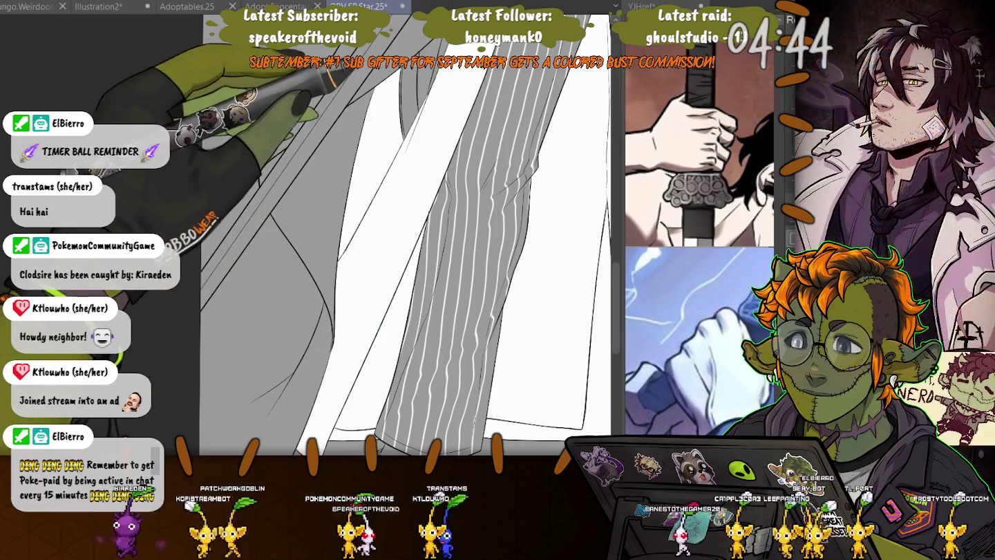
pyautogui.click(324, 208)
pyautogui.hotkey('ctrl', '+')
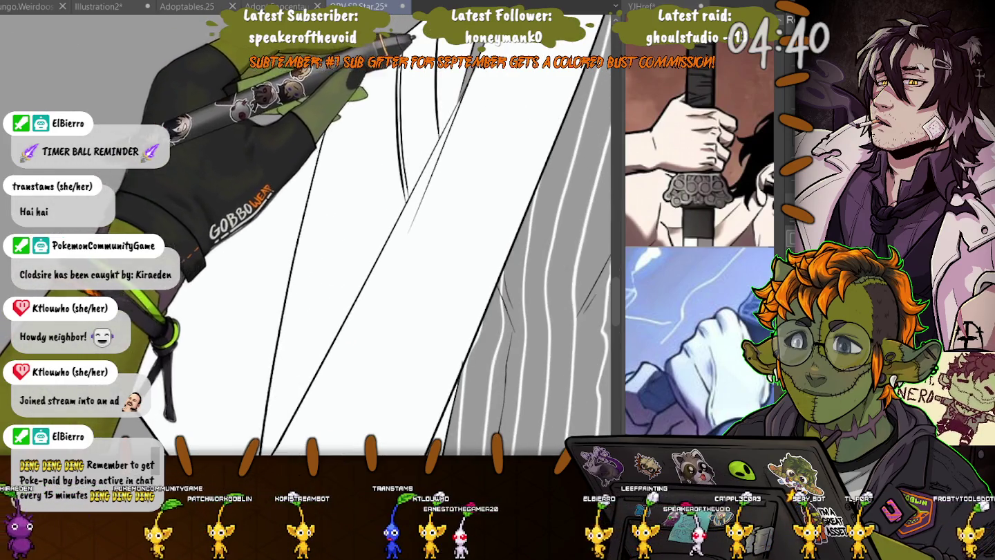
# - Fill the grey coat area beside the arm with white
pyautogui.moveTo(311, 173); pyautogui.dragTo(345, 277)
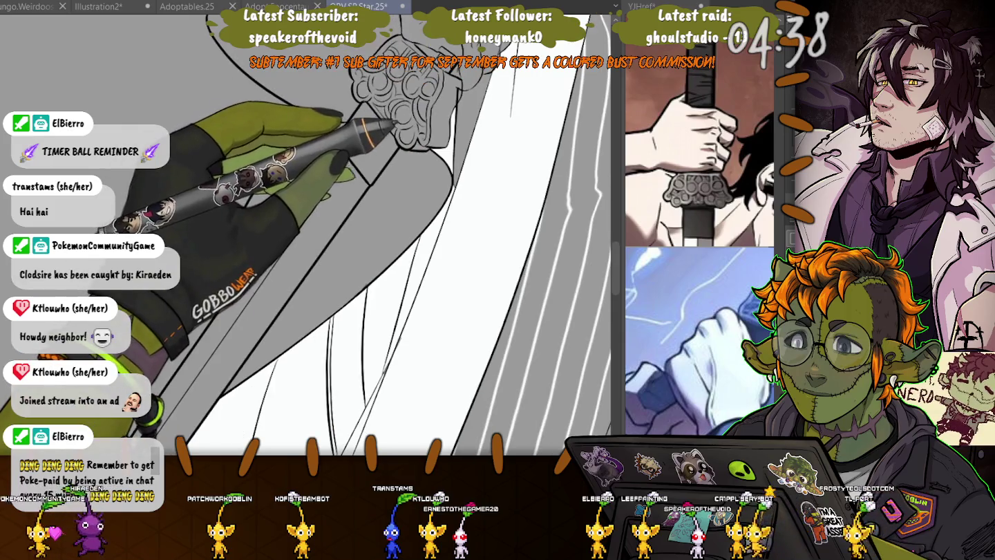
pyautogui.moveTo(414, 90); pyautogui.dragTo(355, 256)
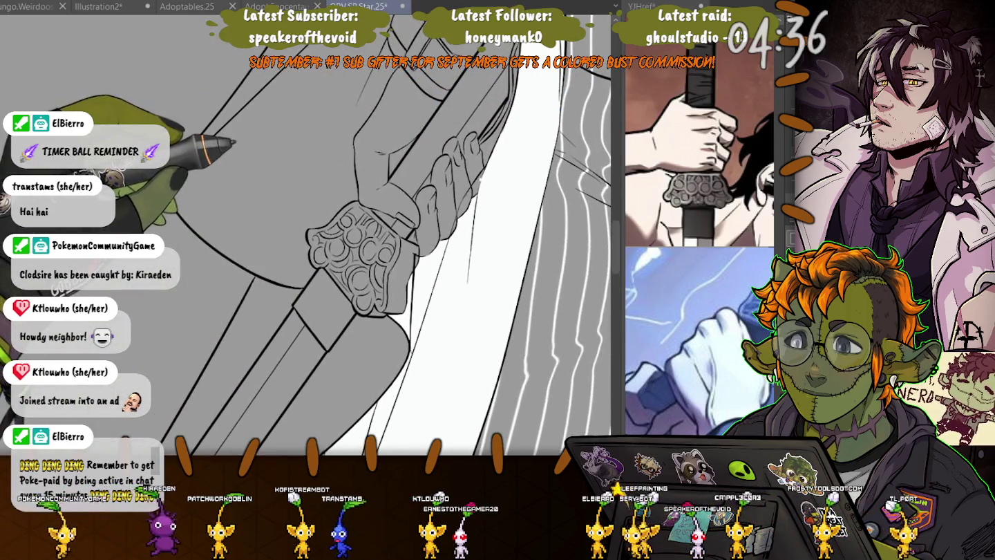
pyautogui.click(234, 158)
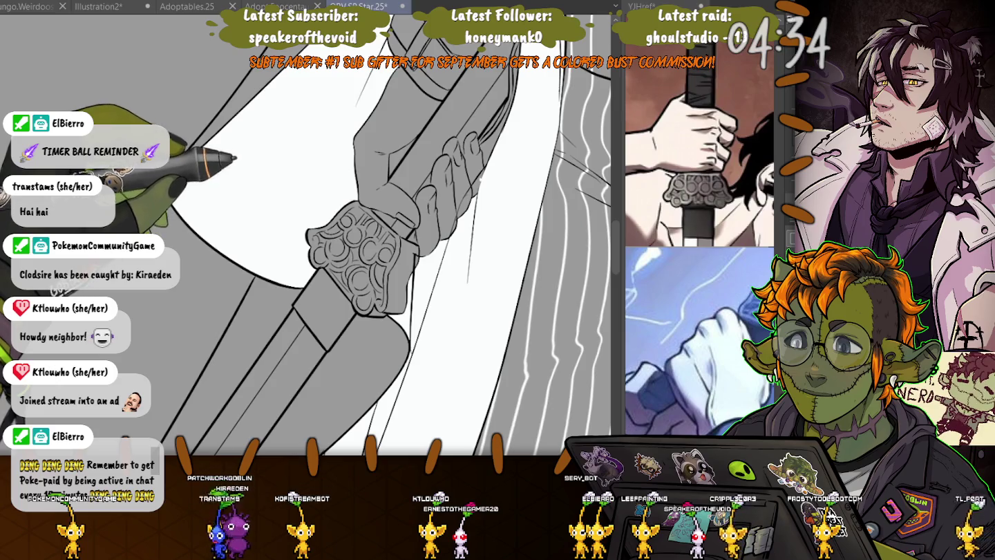
# - Fill the area above the cuff ornament white, undoing the fill that covered the hand
pyautogui.moveTo(358, 256)
pyautogui.mouseDown()
pyautogui.moveTo(550, 293)
pyautogui.moveTo(456, 263)
pyautogui.mouseUp()
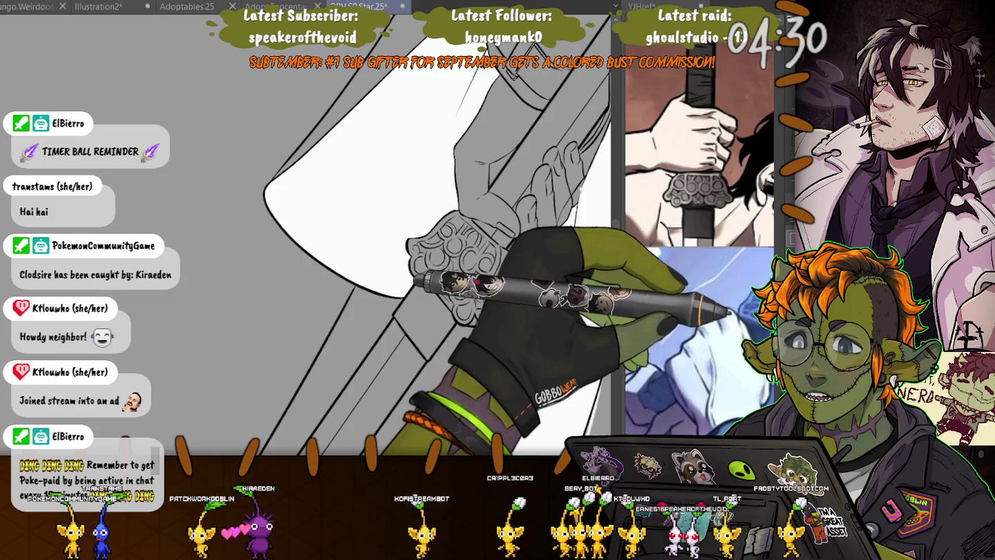
pyautogui.click(442, 124)
pyautogui.hotkey('ctrl', 'z')
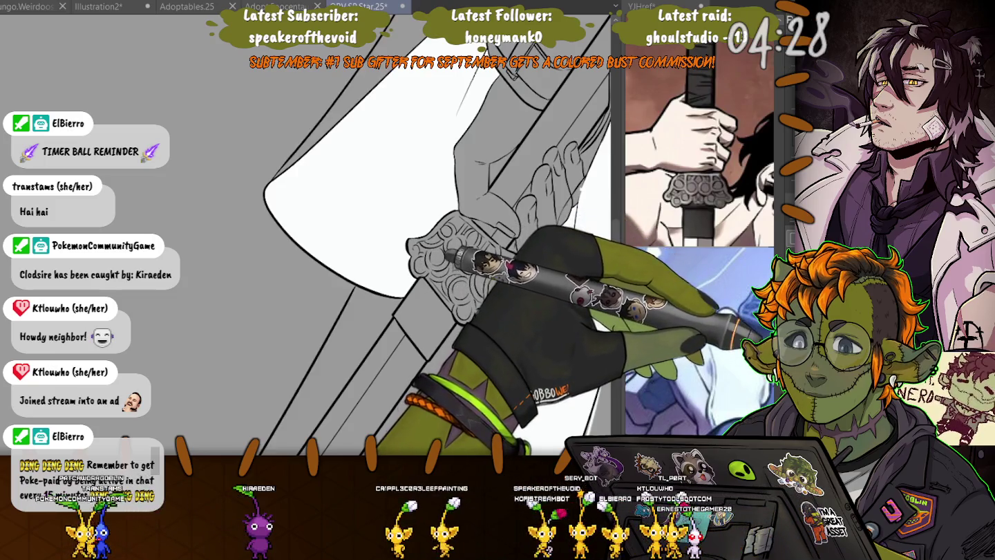
pyautogui.moveTo(448, 257); pyautogui.dragTo(220, 233)
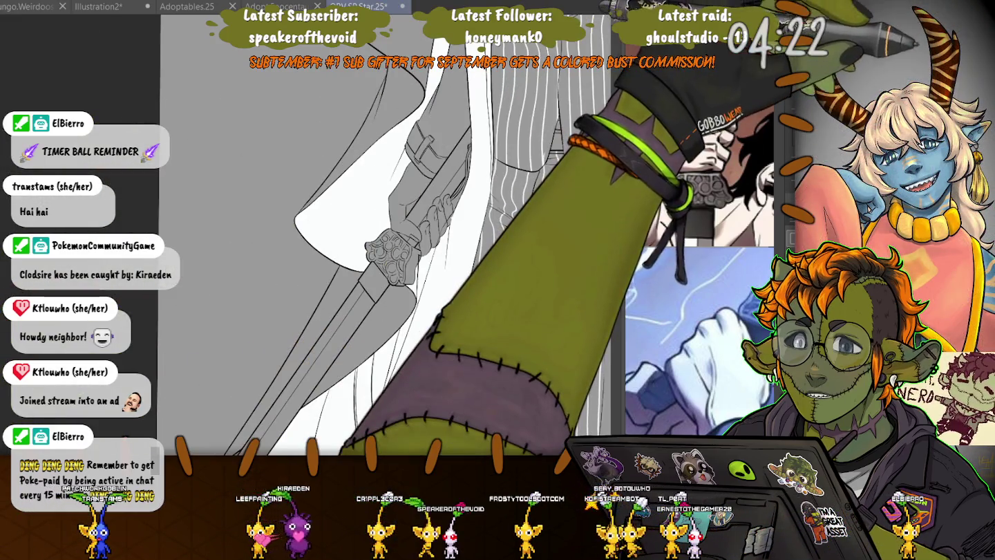
pyautogui.moveTo(398, 166); pyautogui.dragTo(366, 271)
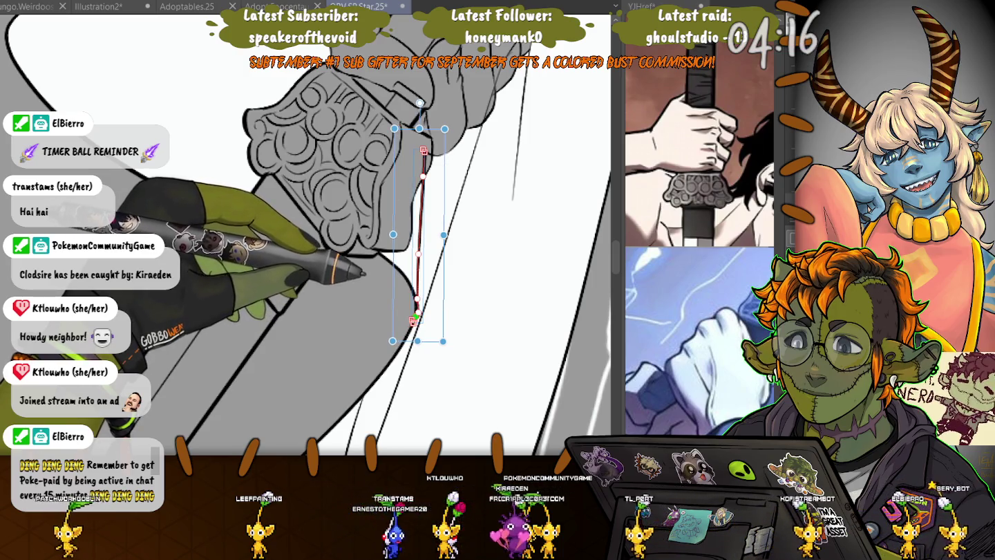
# - Select the diagonal vector line and move its end point to meet the coat edge
pyautogui.moveTo(363, 273); pyautogui.dragTo(373, 287)
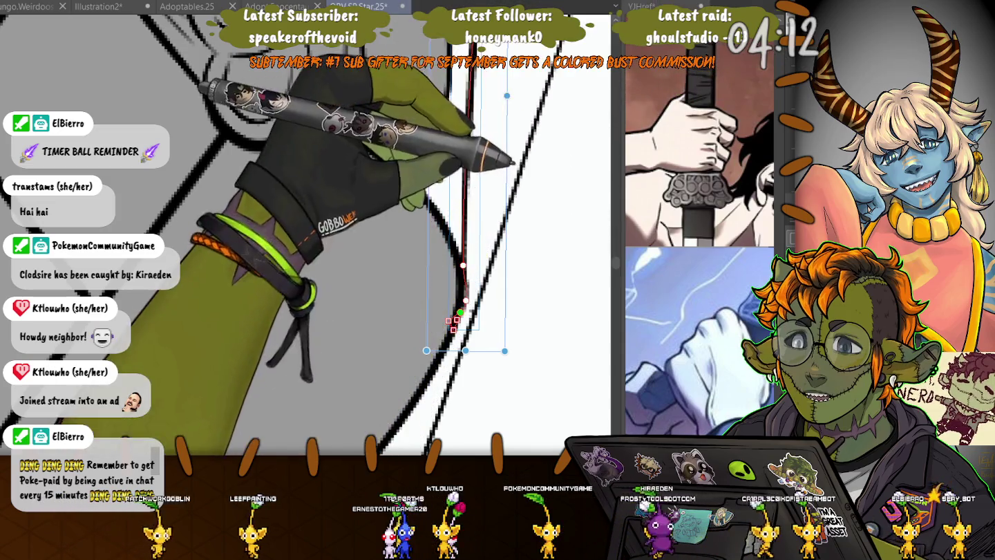
pyautogui.hotkey('ctrl', 'd')
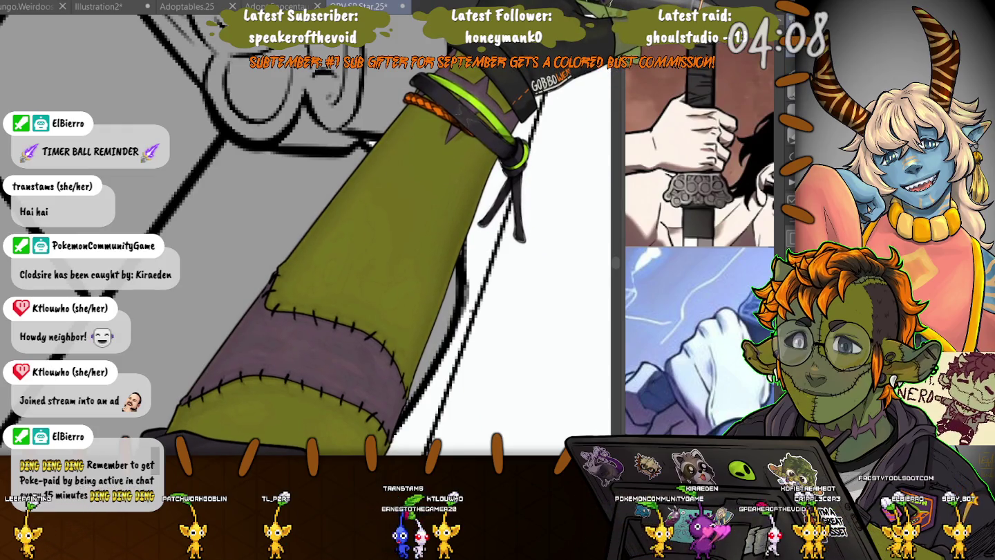
pyautogui.click(445, 325)
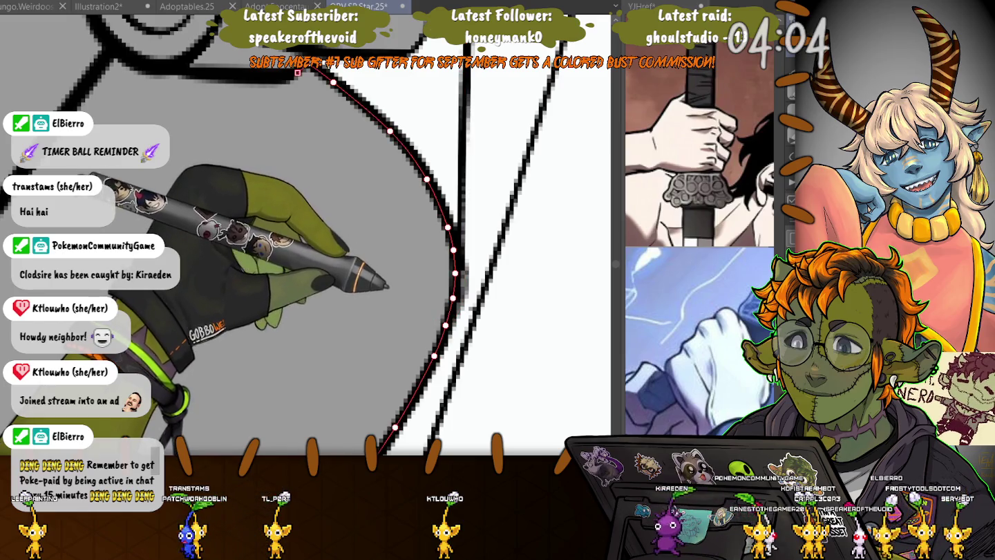
pyautogui.click(444, 403)
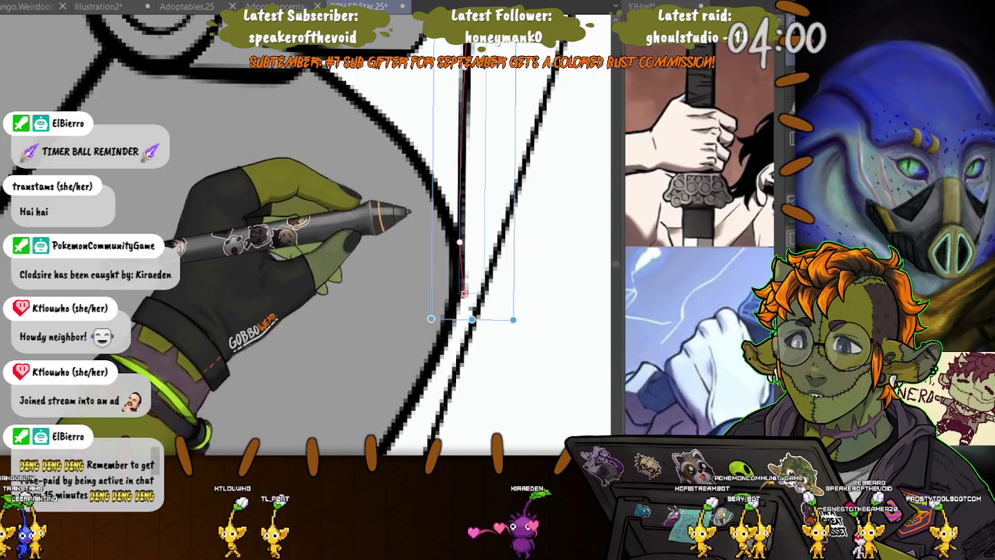
pyautogui.moveTo(464, 293); pyautogui.dragTo(452, 300)
# - Draw a short curved correcting stroke at the line join
pyautogui.scroll(5, 306, 235)
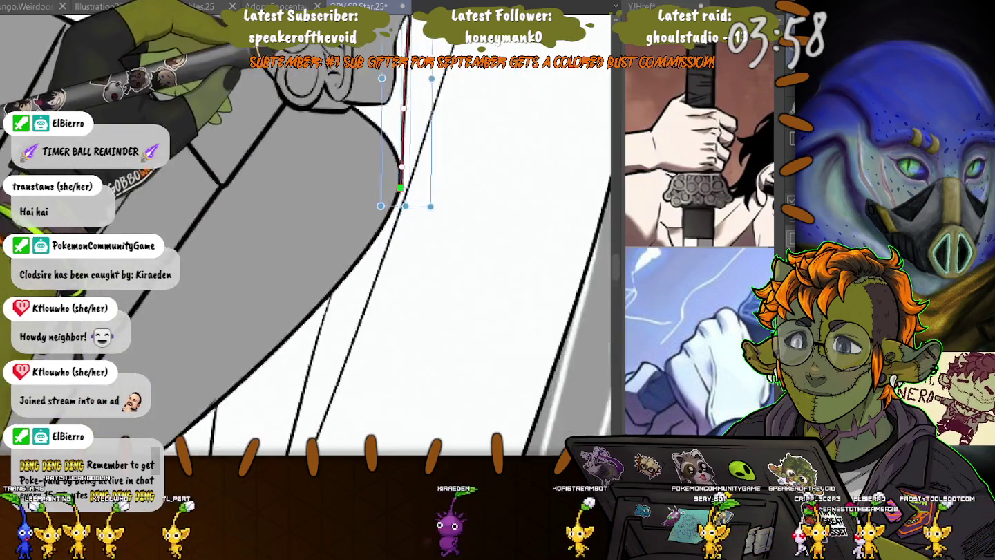
pyautogui.scroll(3, 394, 273)
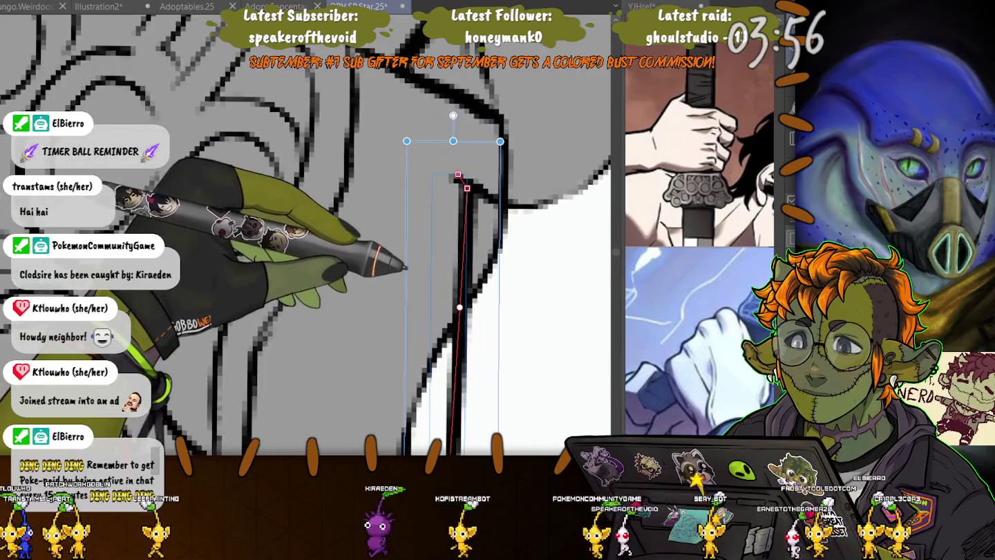
pyautogui.moveTo(453, 178); pyautogui.dragTo(562, 197)
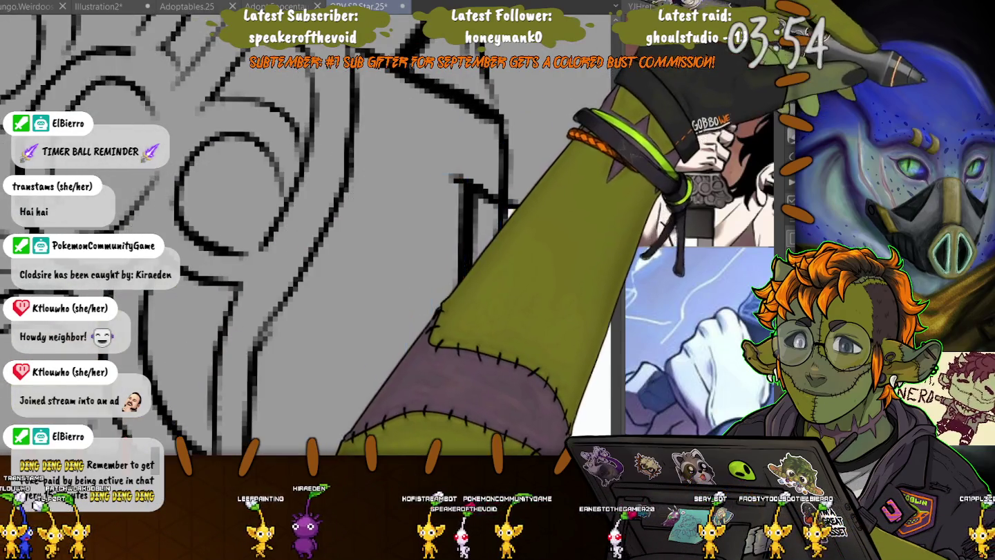